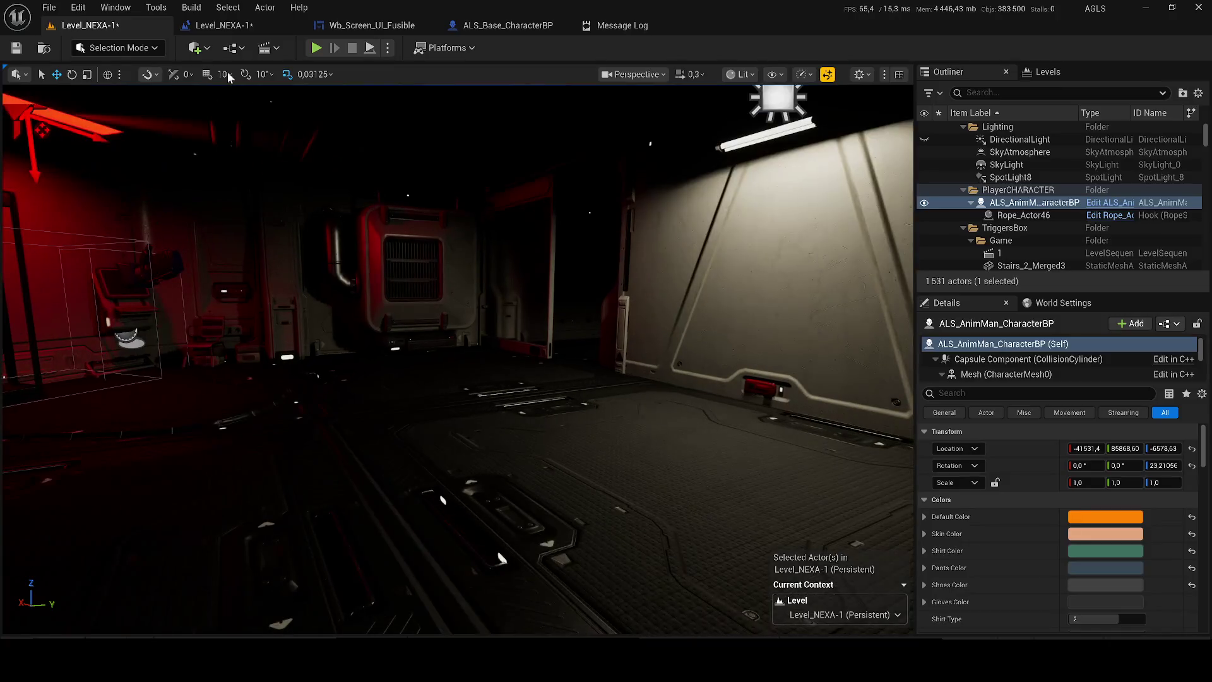
- Run Play, then follow the Message Log link to the failing Level_NEXA-1 blueprint nodes
click(318, 52)
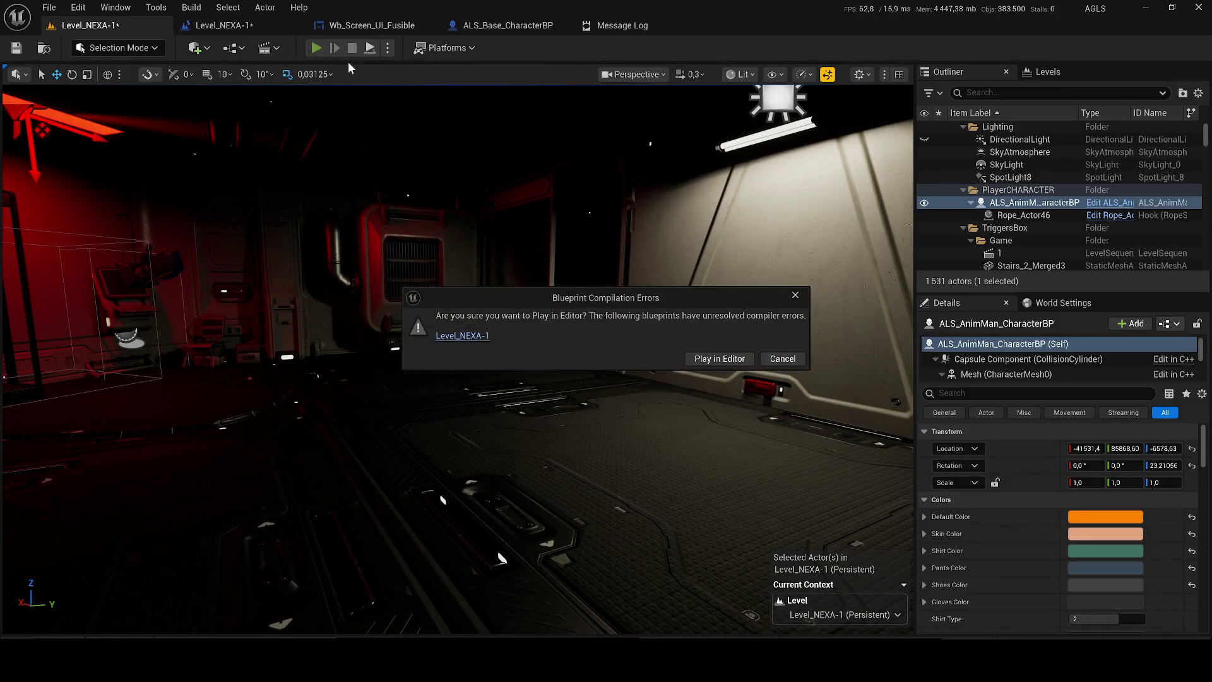
click(783, 358)
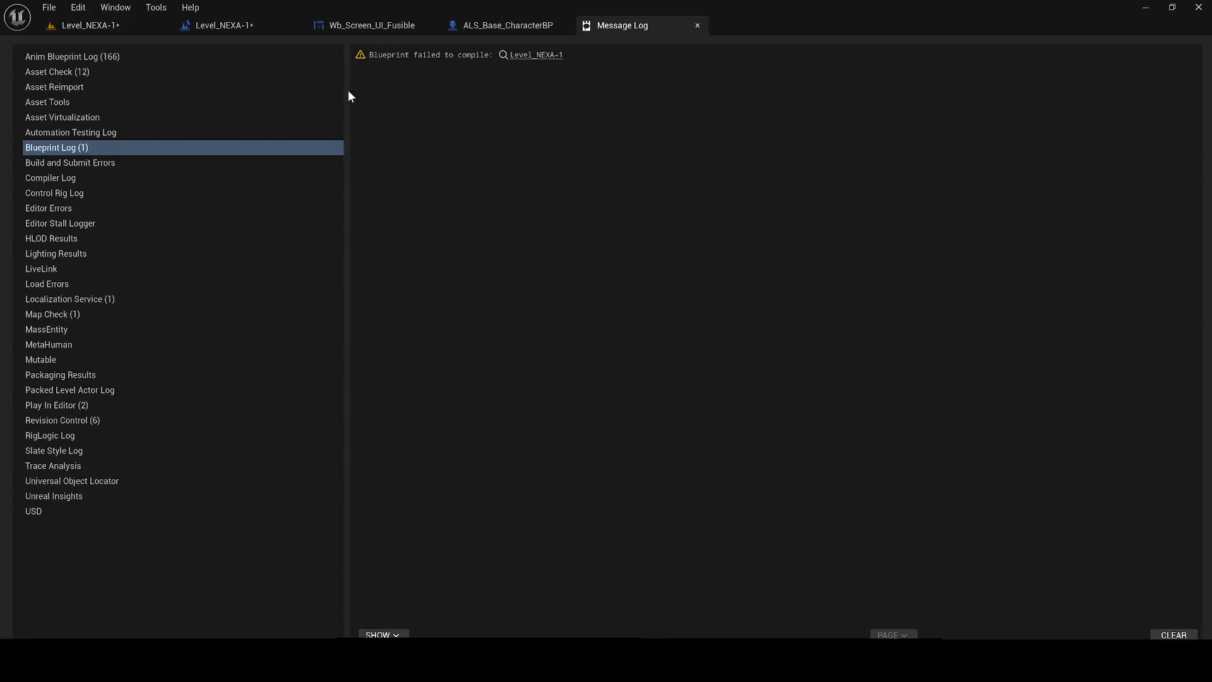
click(249, 29)
click(445, 268)
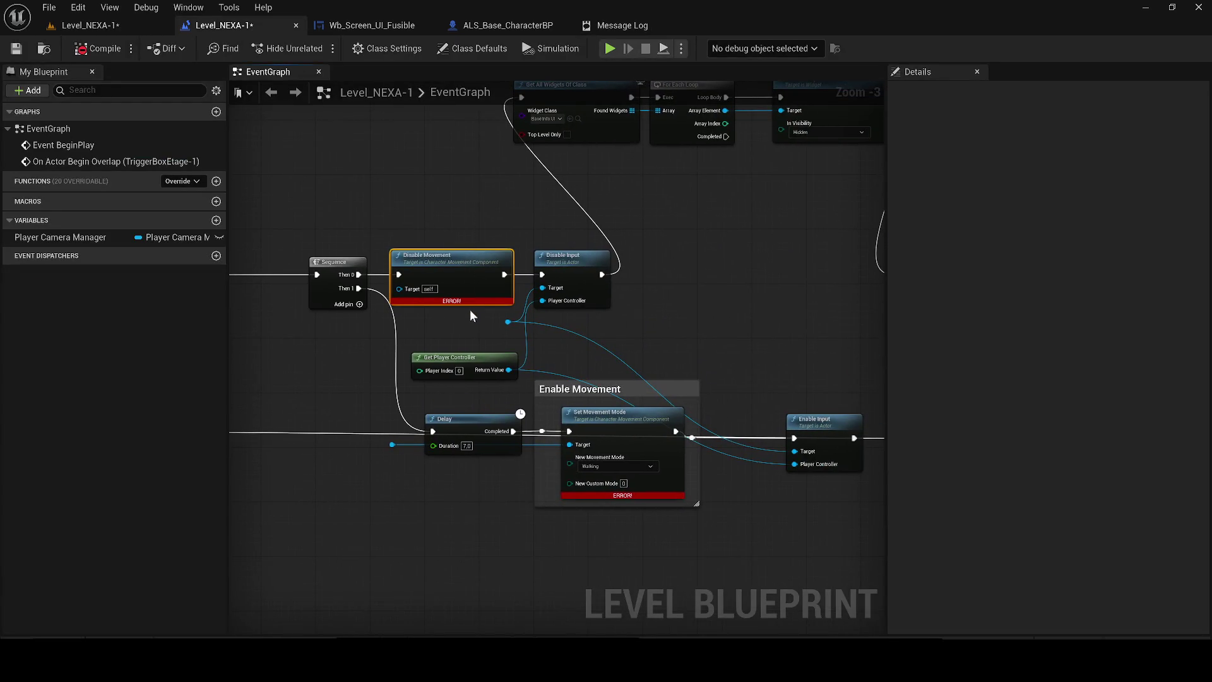
- Delete Disable Movement, wire Then 0 to Disable Input, and remove the Enable Movement group
key(Delete)
drag(358, 275, 545, 279)
mouse_move(652, 530)
mouse_down()
mouse_move(581, 417)
mouse_move(597, 467)
mouse_up()
key(Delete)
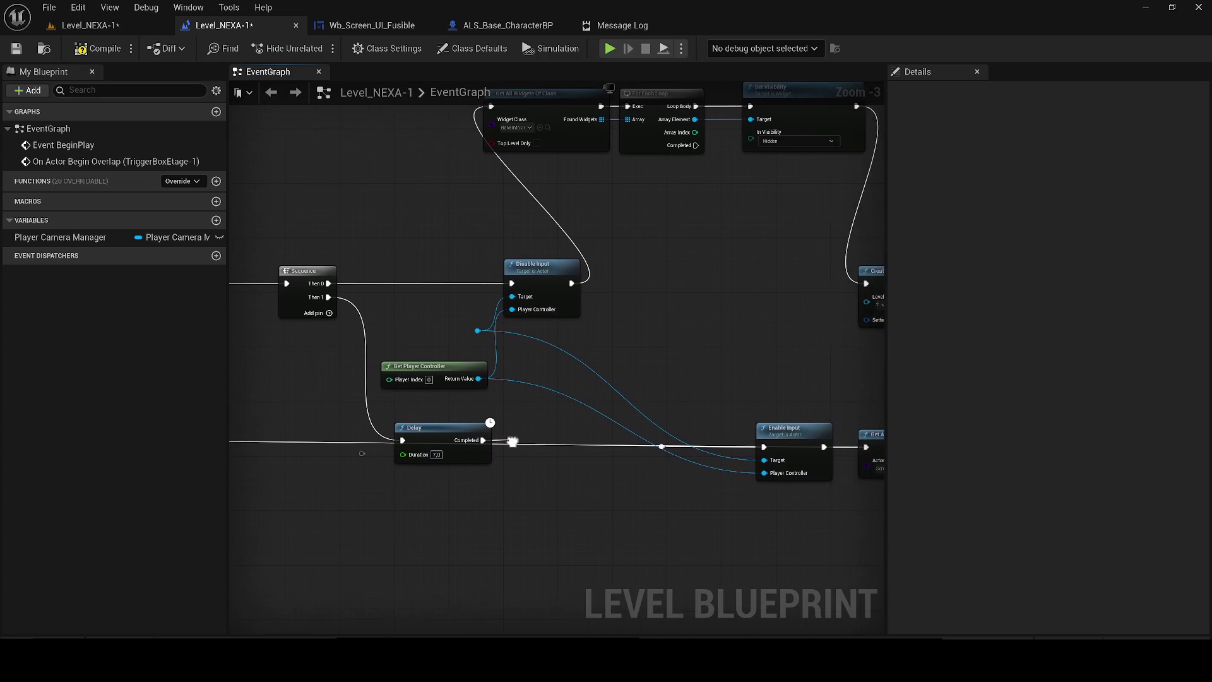
mouse_move(503, 438)
mouse_down()
mouse_move(688, 440)
mouse_move(655, 452)
mouse_move(624, 416)
mouse_up()
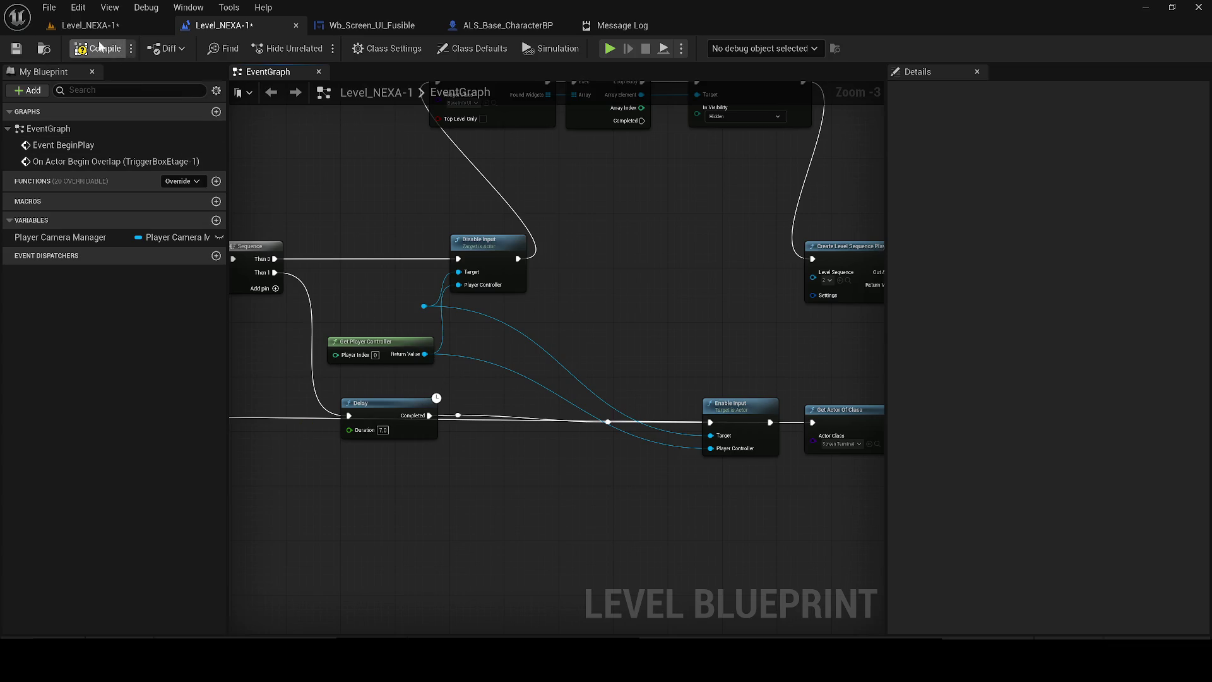
- Move the Delay node beside Disable Input
drag(579, 341, 287, 368)
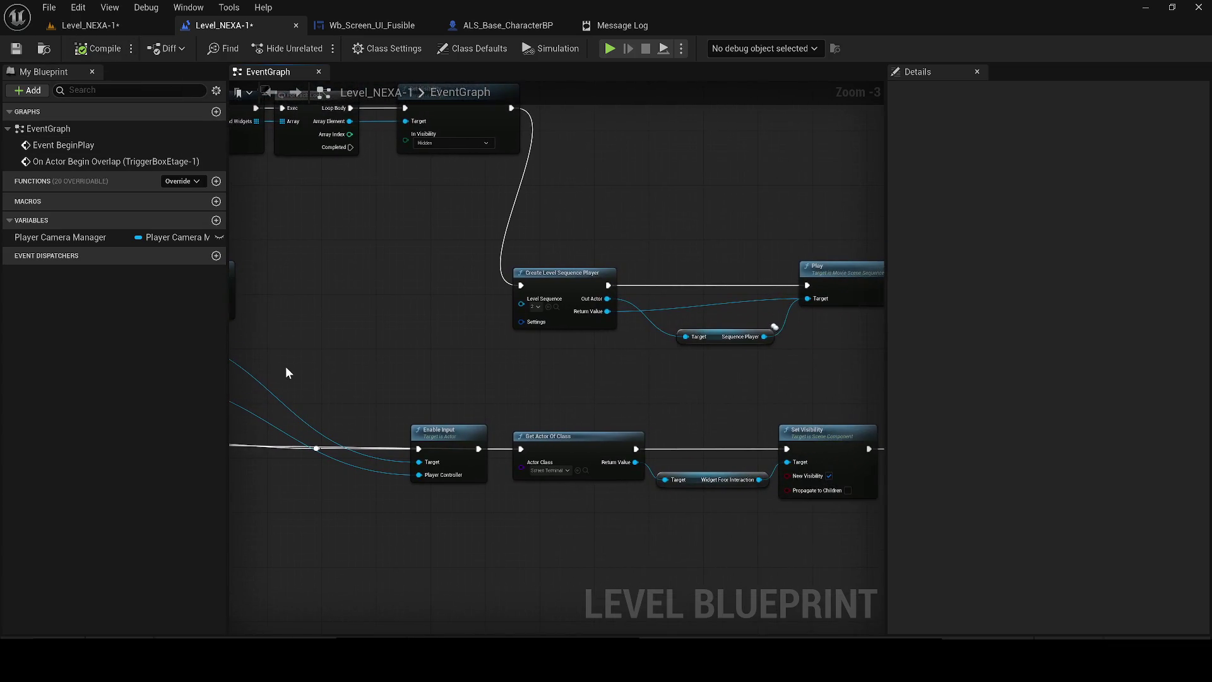
drag(450, 382, 331, 358)
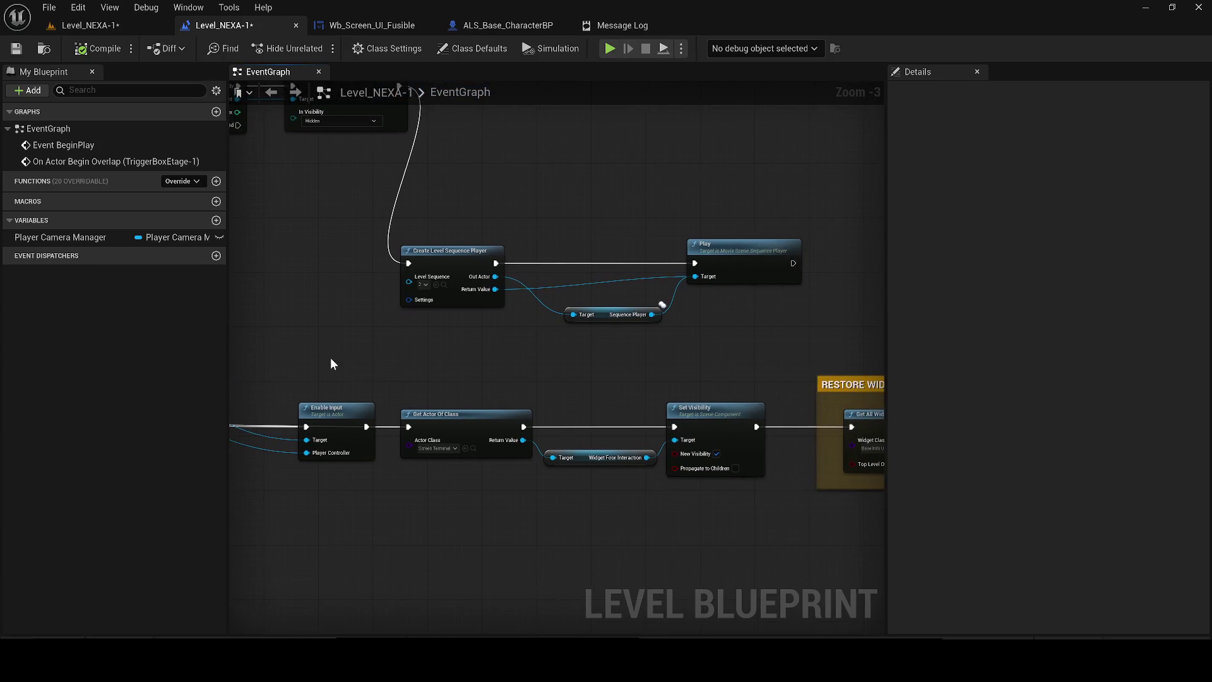
click(473, 448)
click(357, 248)
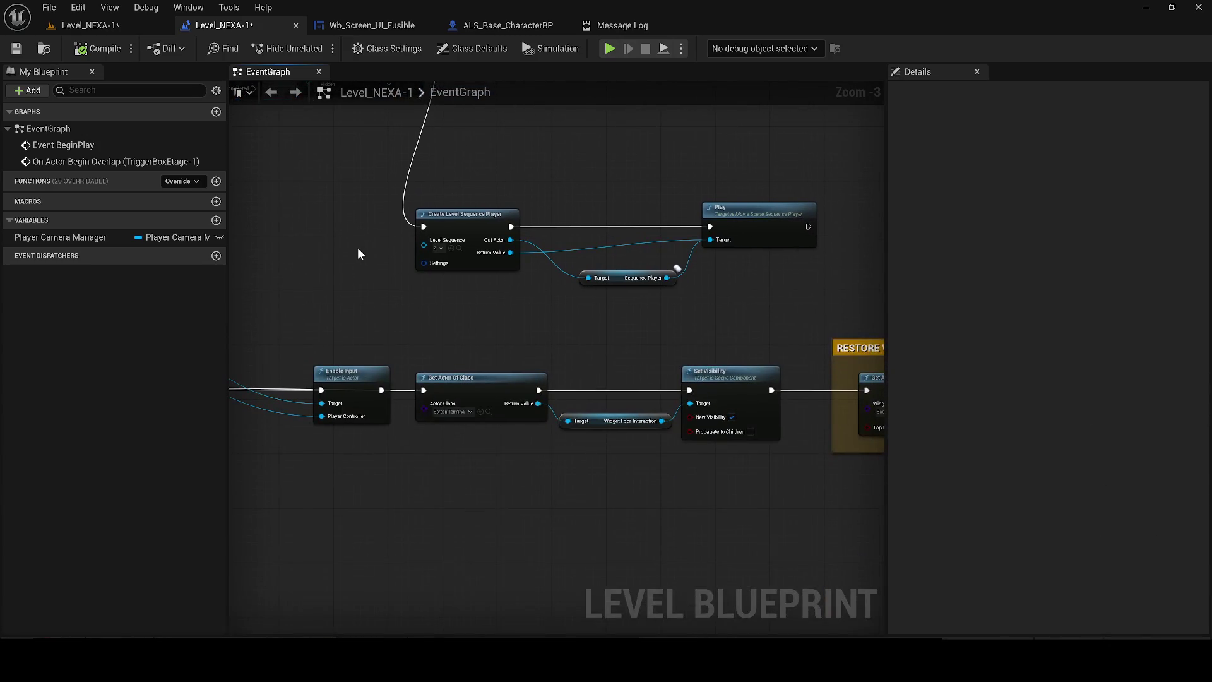
scroll(354, 250, down, 2)
drag(330, 271, 484, 335)
scroll(499, 335, up, 2)
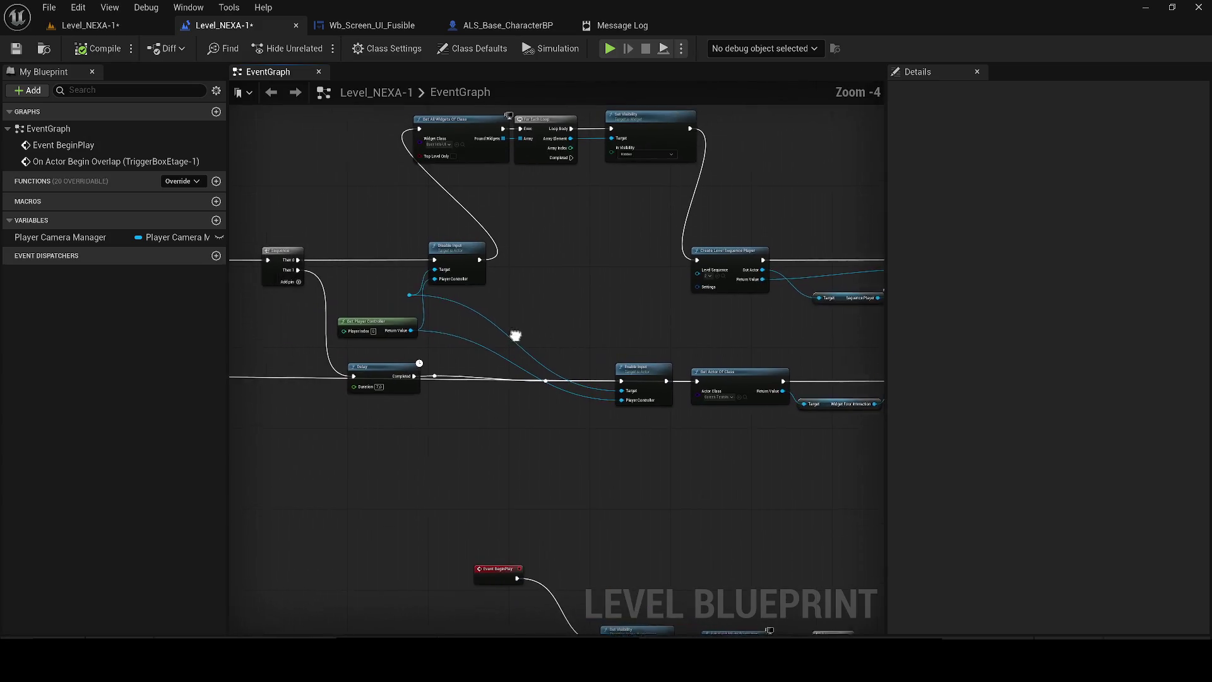
mouse_move(383, 379)
mouse_down()
mouse_move(537, 289)
mouse_move(588, 283)
mouse_up()
mouse_move(435, 404)
mouse_down()
mouse_move(438, 350)
mouse_move(653, 407)
mouse_up()
- Disconnect the upstream Sequence's Then 1 wire and place Delay below the Sequence node
alt+click(588, 403)
mouse_move(585, 383)
mouse_down()
mouse_move(534, 401)
mouse_move(351, 372)
mouse_up()
scroll(351, 372, down, 1)
mouse_move(688, 323)
mouse_down()
mouse_move(465, 372)
mouse_move(466, 401)
mouse_move(614, 420)
mouse_move(732, 413)
mouse_up()
- Delete the extra Sequence node and wire Begin Overlap into the remaining Sequence
click(414, 315)
key(Delete)
mouse_move(369, 325)
mouse_down()
mouse_move(720, 324)
mouse_move(385, 322)
mouse_move(543, 321)
mouse_up()
scroll(543, 320, up, 1)
drag(849, 362, 604, 365)
scroll(587, 352, down, 2)
drag(581, 211, 675, 241)
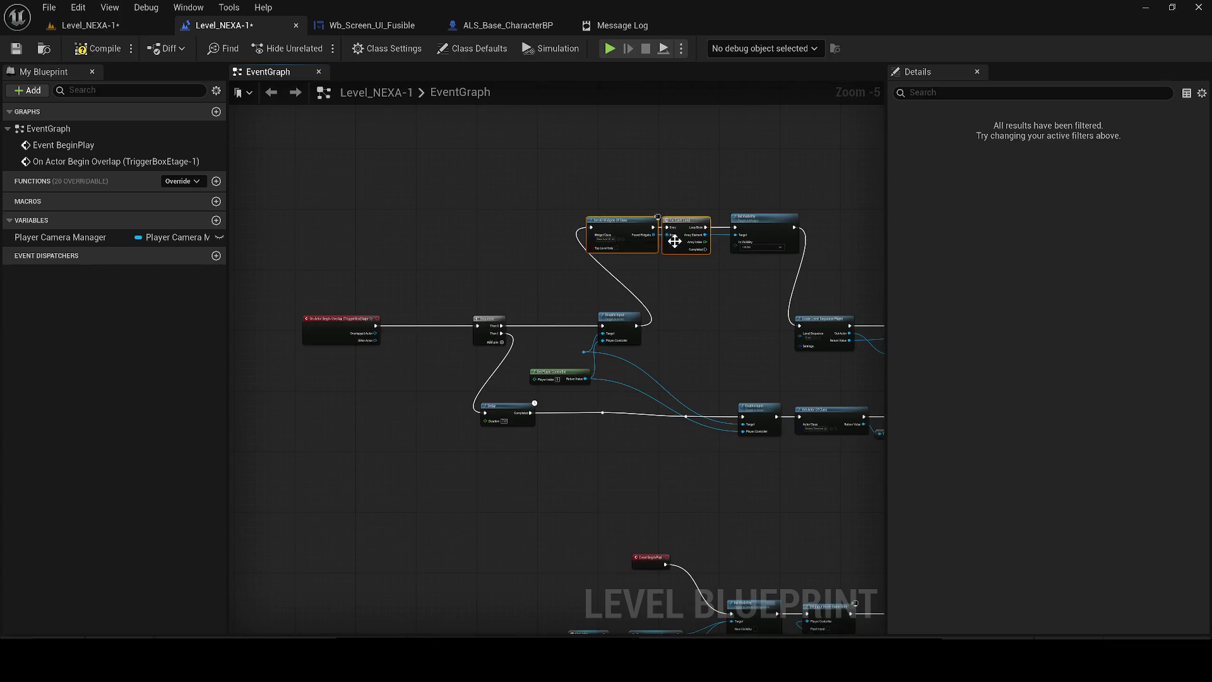
click(127, 28)
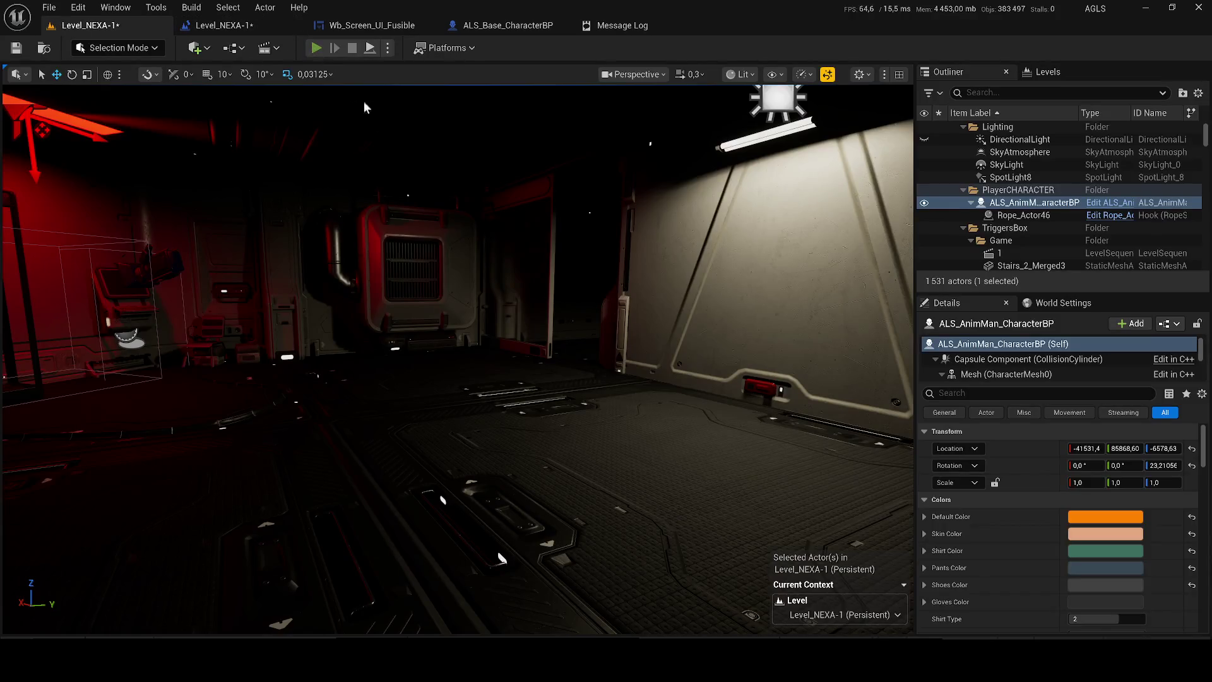
- Play-test the level, walking down the red-lit corridor up to the vent door
key(alt+p)
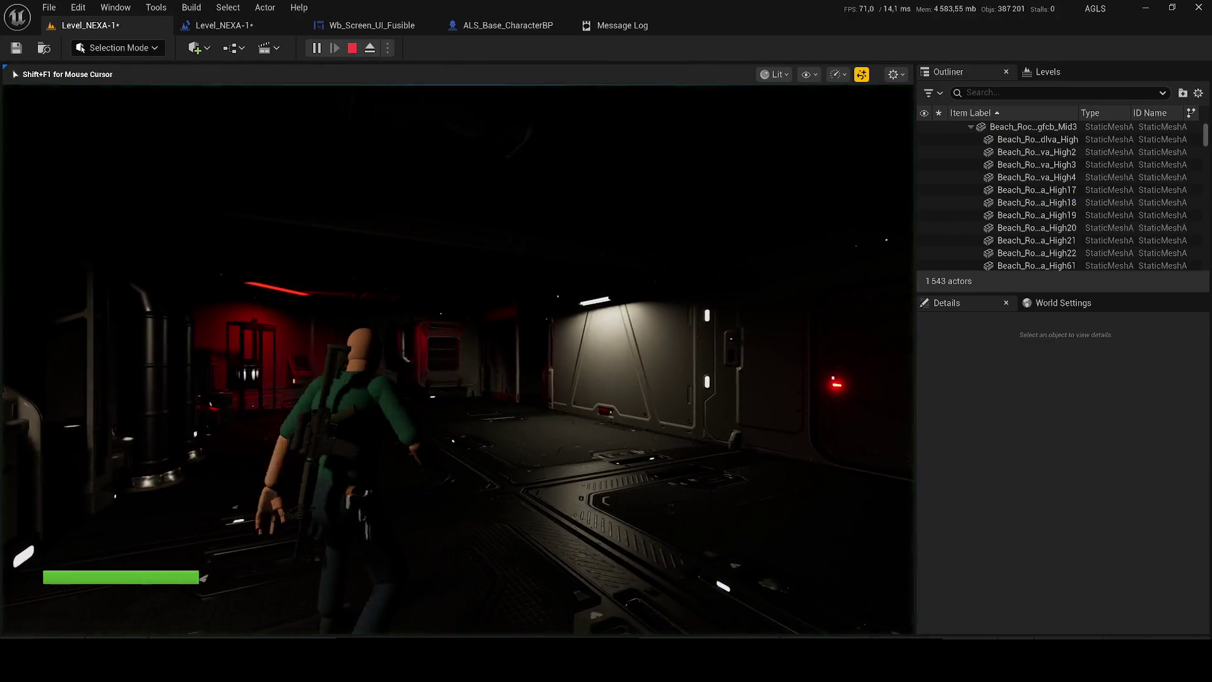
key(q)
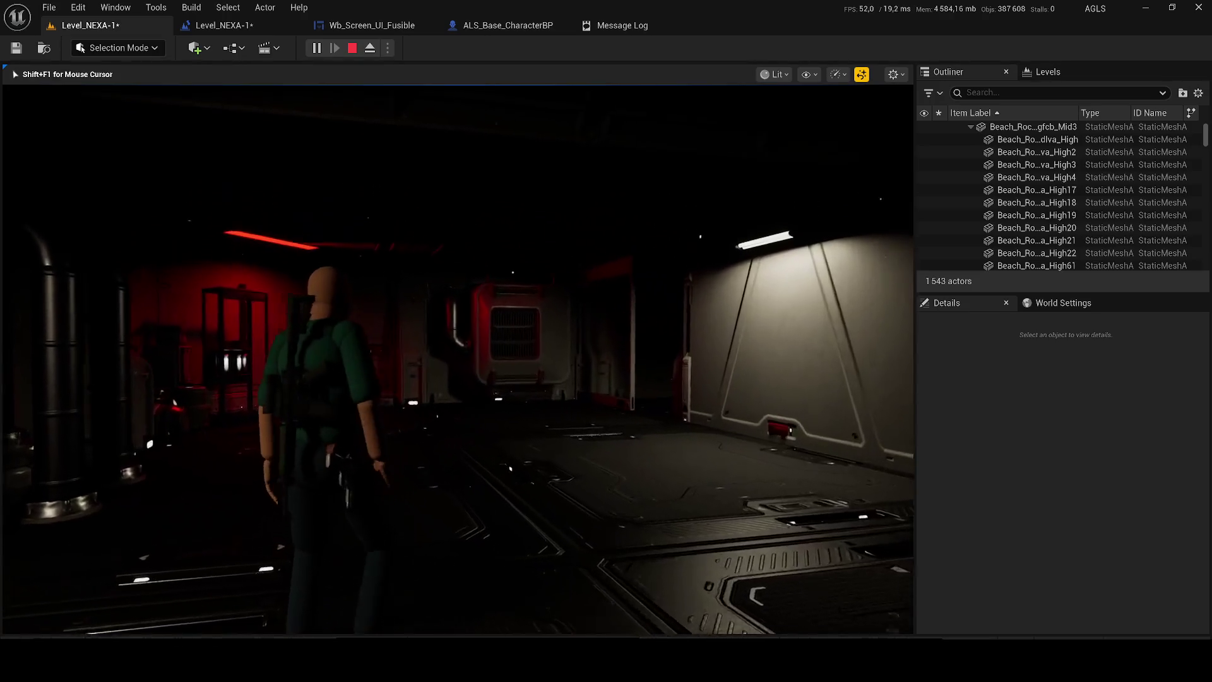
key(v)
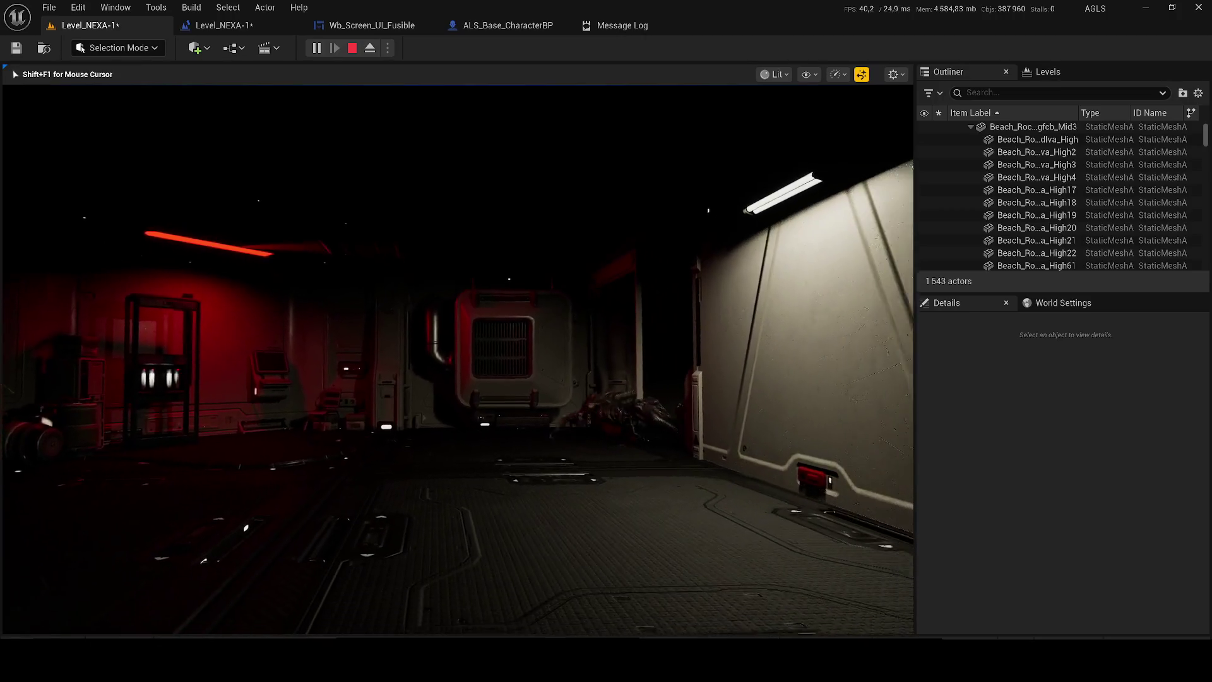
key(w)
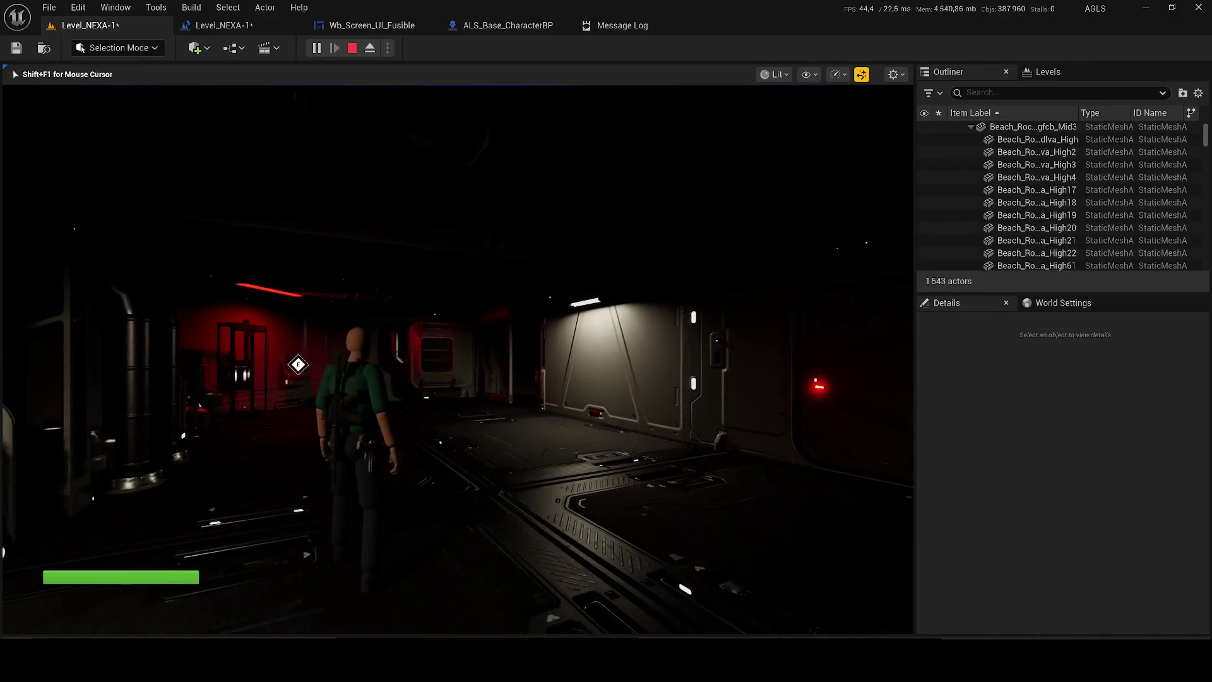
key(Tab)
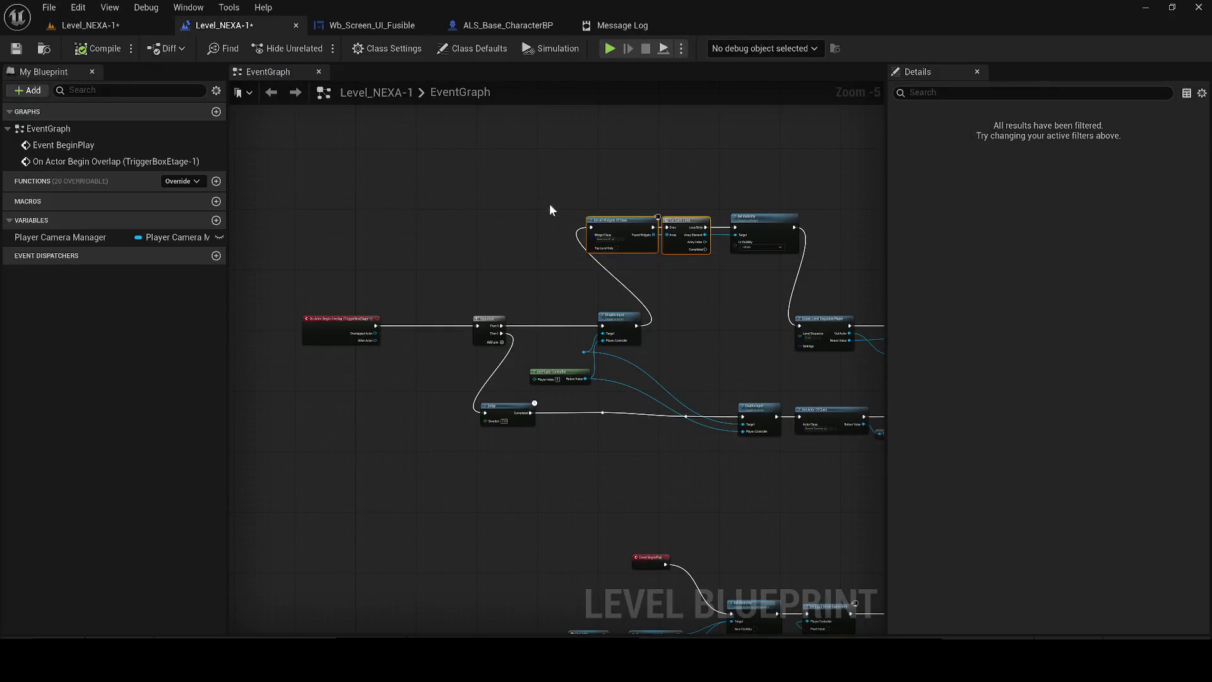
click(490, 445)
- Set the Delay duration to 9.0 and shift the Sequence node left
key(Up)
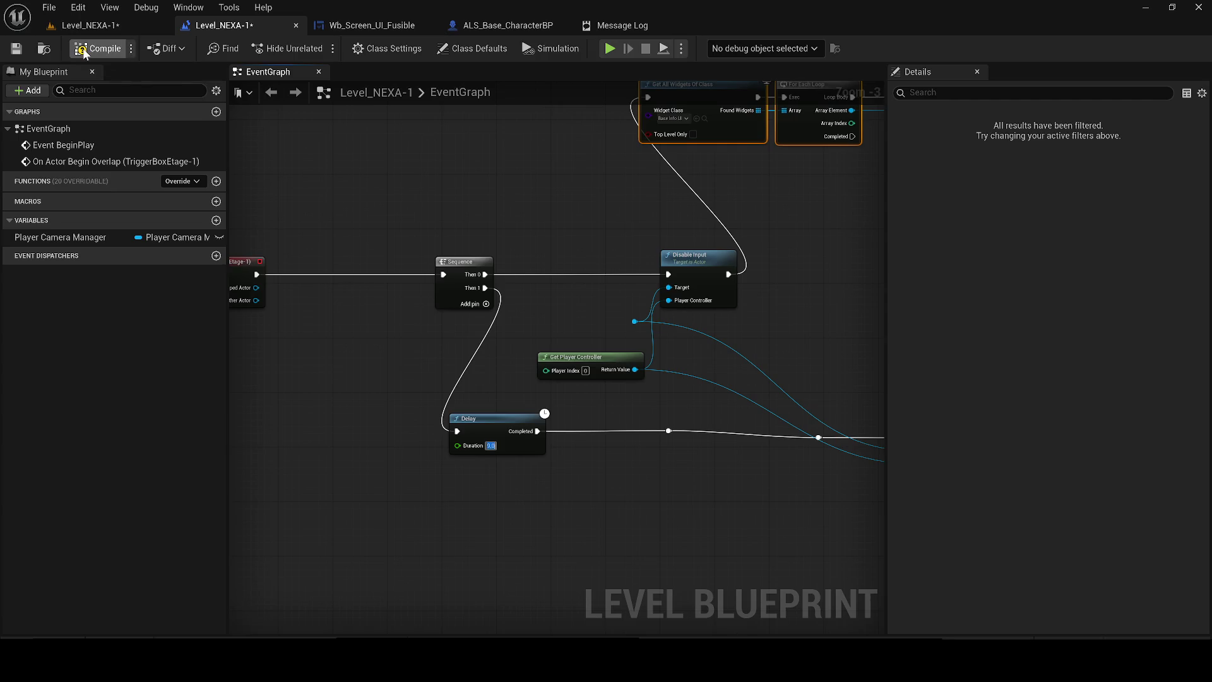
mouse_move(227, 252)
mouse_down()
mouse_move(388, 270)
mouse_move(622, 322)
mouse_move(568, 311)
mouse_move(671, 286)
mouse_up()
drag(742, 357, 465, 357)
- Add a Get Actor Of Class node off Then 0 for ALS_AnimMan_CharacterBP
mouse_move(375, 334)
mouse_down()
mouse_move(404, 346)
mouse_move(564, 338)
mouse_move(538, 318)
mouse_up()
text(get actor of)
key(Return)
click(555, 355)
text(an)
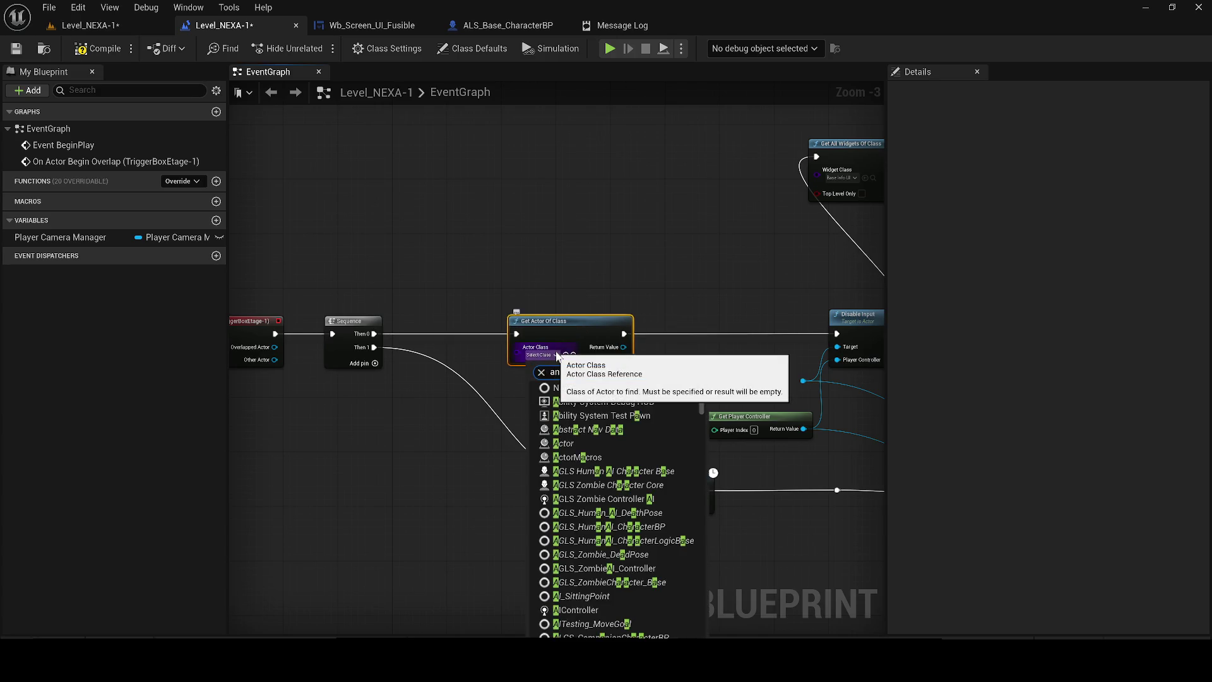
text(im)
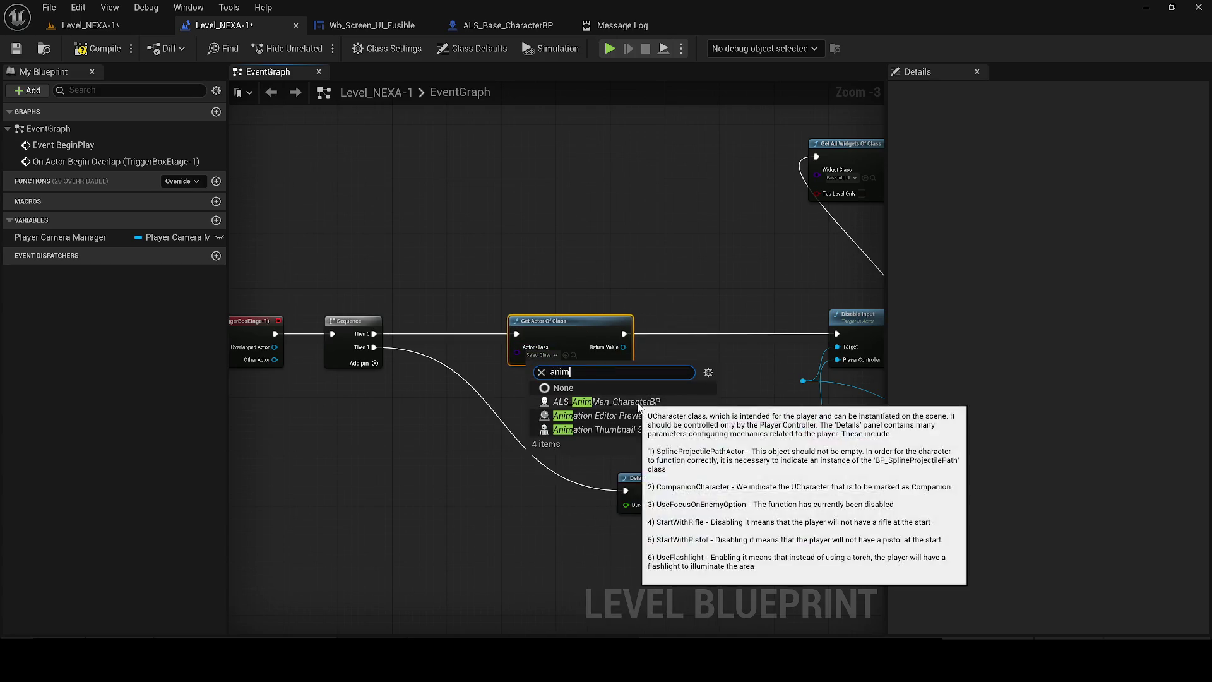
click(638, 404)
- Wire its Return Value into the Disable Input and Enable Input targets
scroll(441, 361, up, 1)
mouse_move(414, 348)
mouse_down()
mouse_move(612, 384)
mouse_move(603, 388)
mouse_up()
scroll(498, 342, down, 1)
mouse_move(865, 511)
mouse_down()
mouse_move(783, 480)
mouse_move(721, 511)
mouse_move(407, 477)
mouse_up()
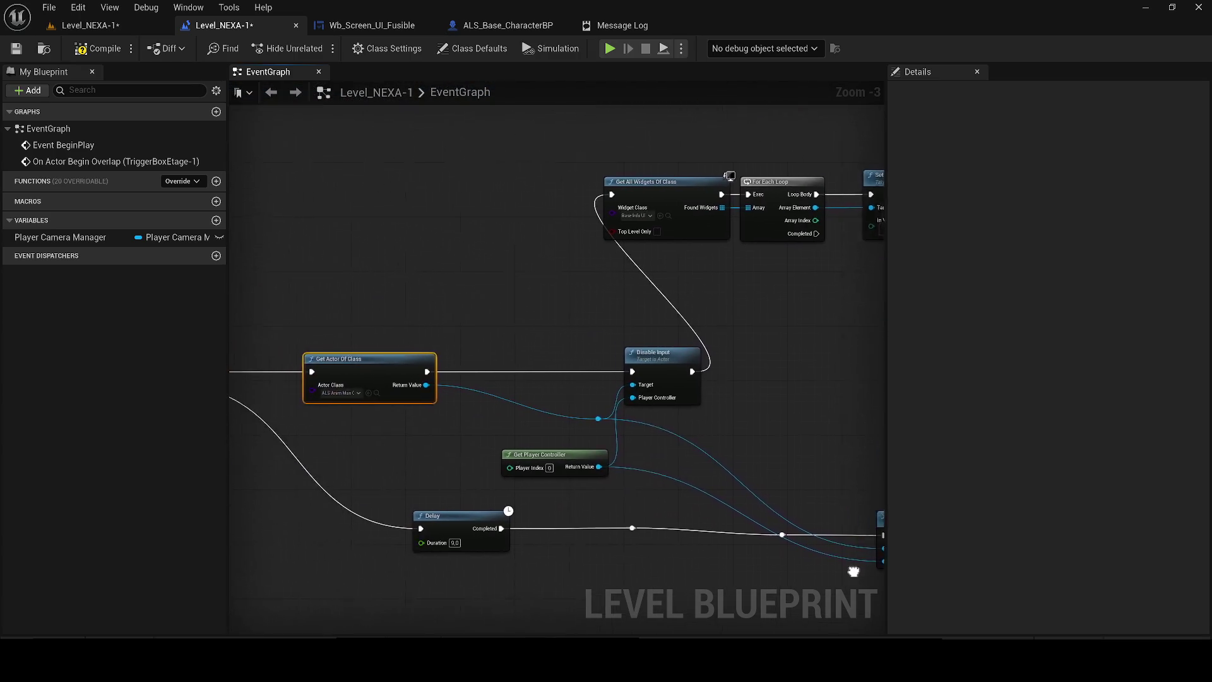
click(113, 25)
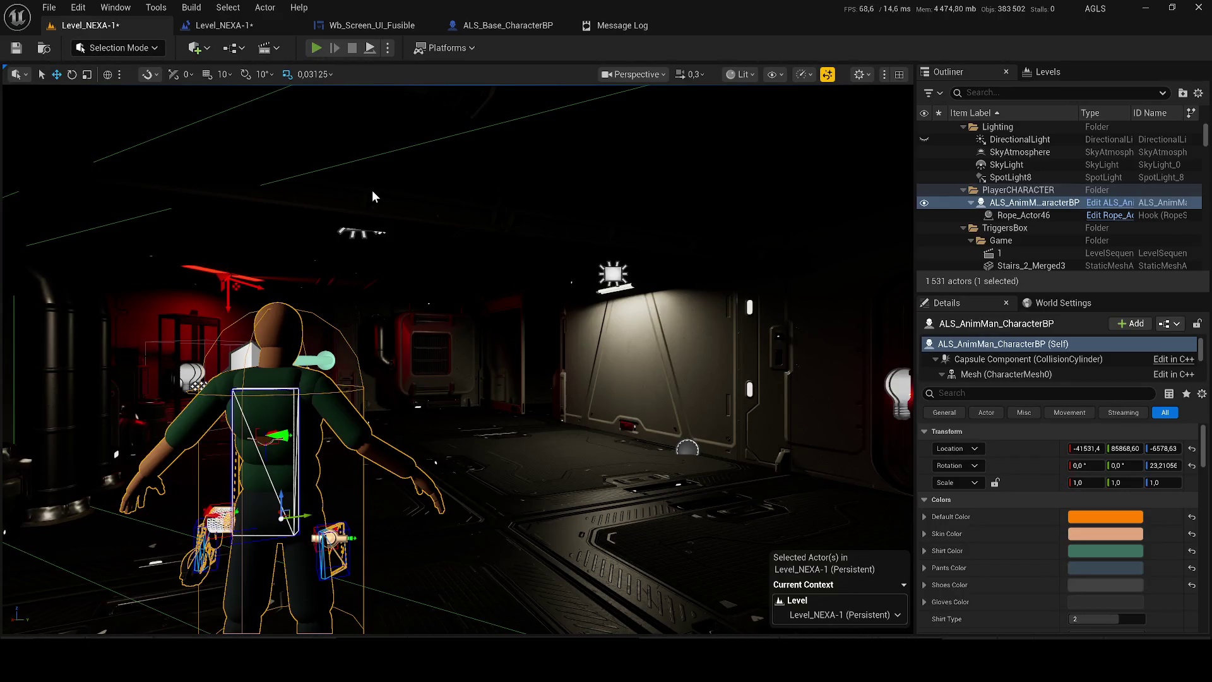
- Play the level, open the weapon wheel with Tab, then stop with Esc
key(alt+p)
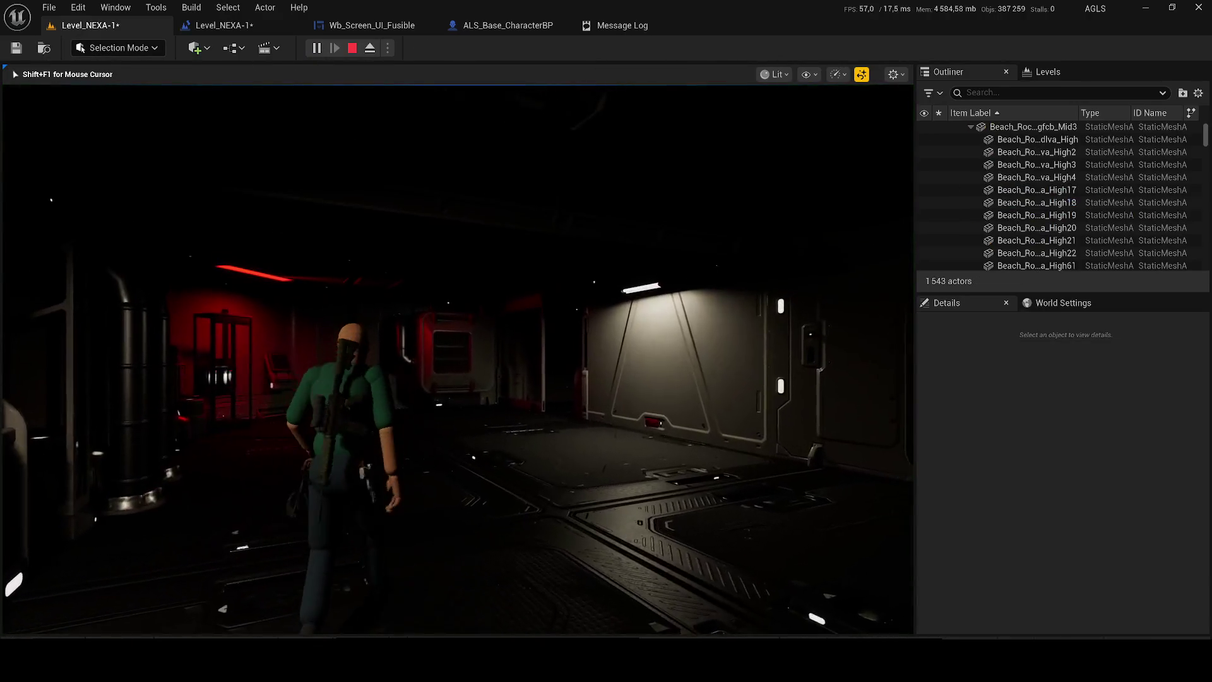
key(Tab)
key(Tab)
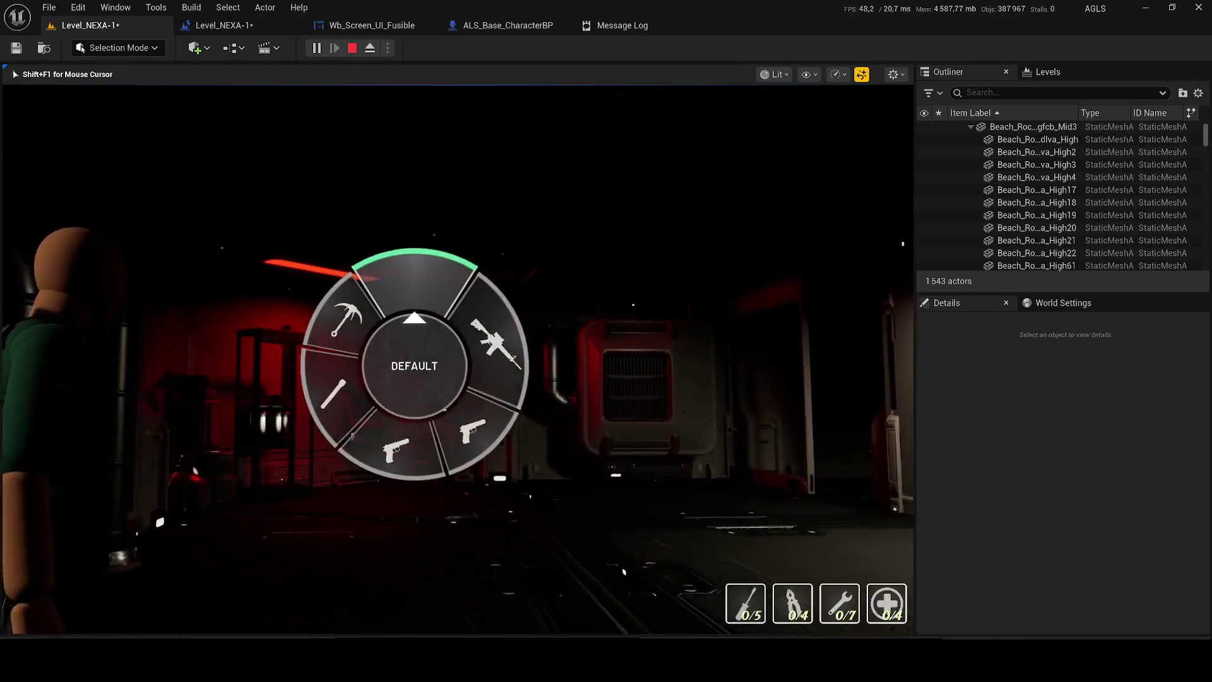
key(Tab)
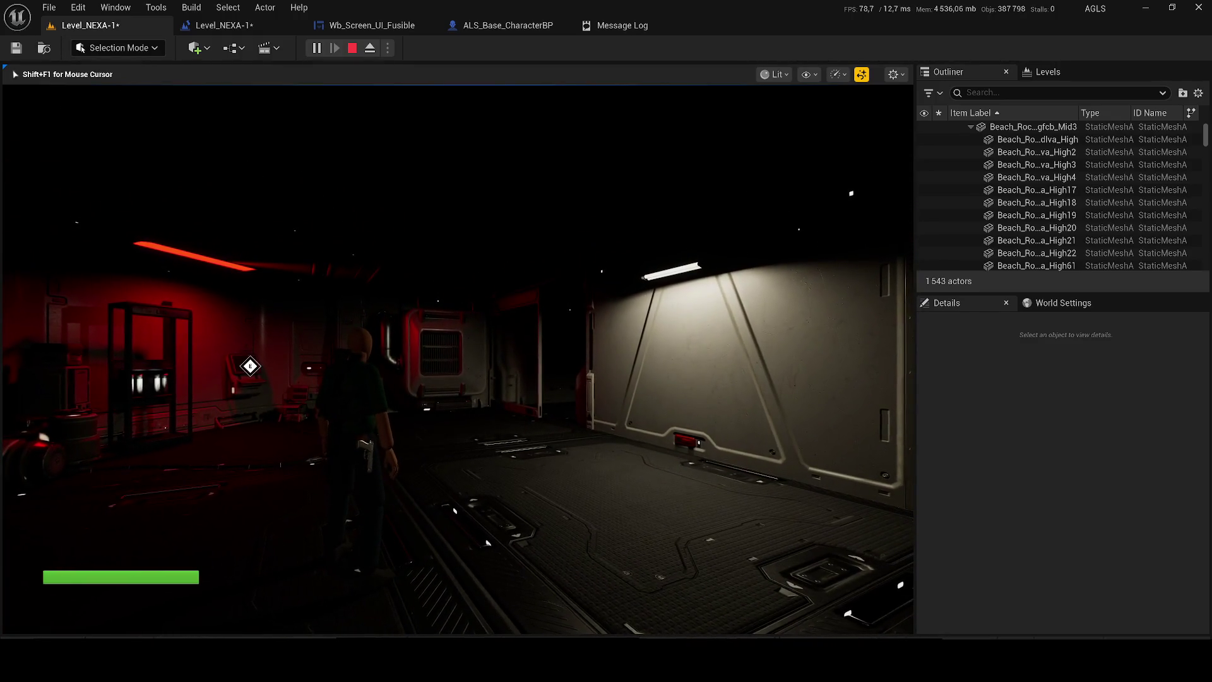
key(Escape)
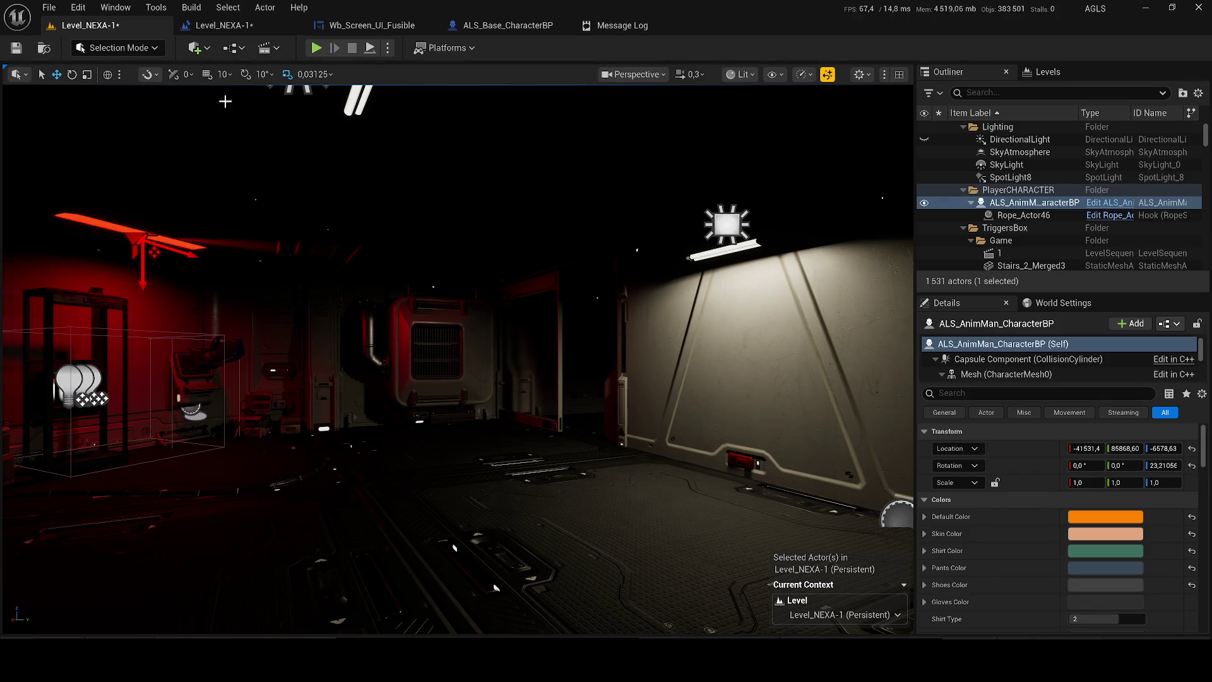
- Save Level_NEXA-1 from the Level Blueprint tab and pan its event graph
click(218, 25)
key(ctrl+s)
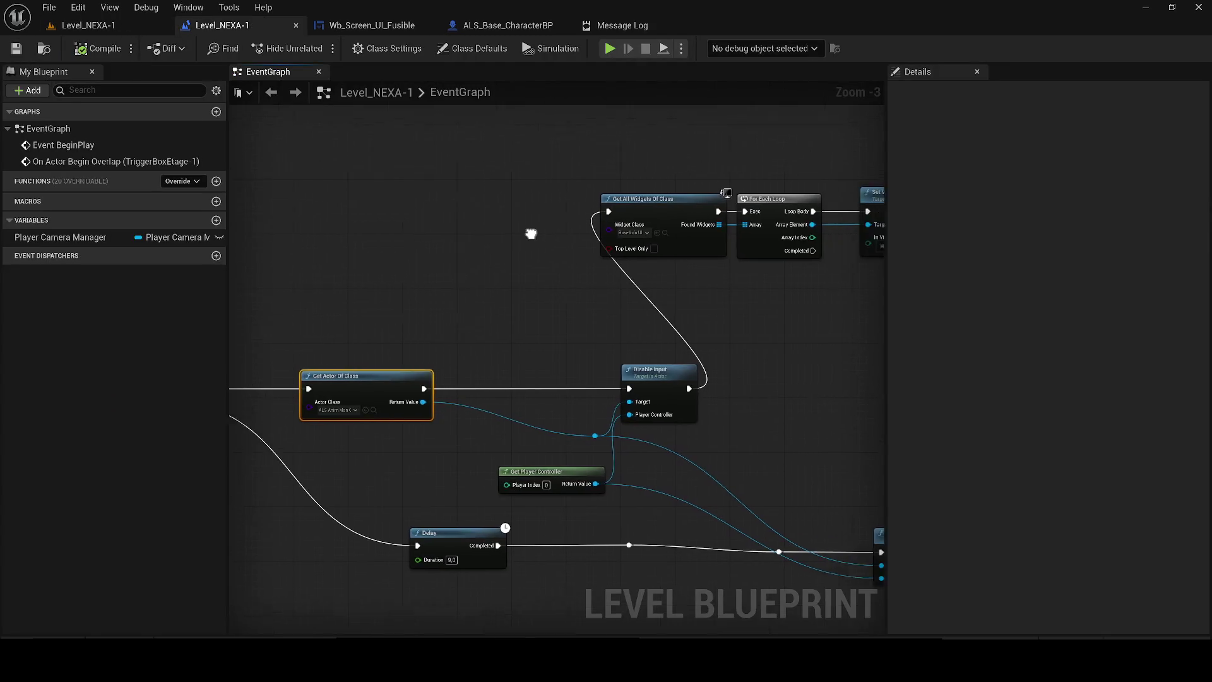
scroll(525, 306, down, 2)
scroll(595, 252, up, 2)
mouse_move(595, 263)
mouse_down()
mouse_move(400, 284)
mouse_move(641, 338)
mouse_move(582, 304)
mouse_up()
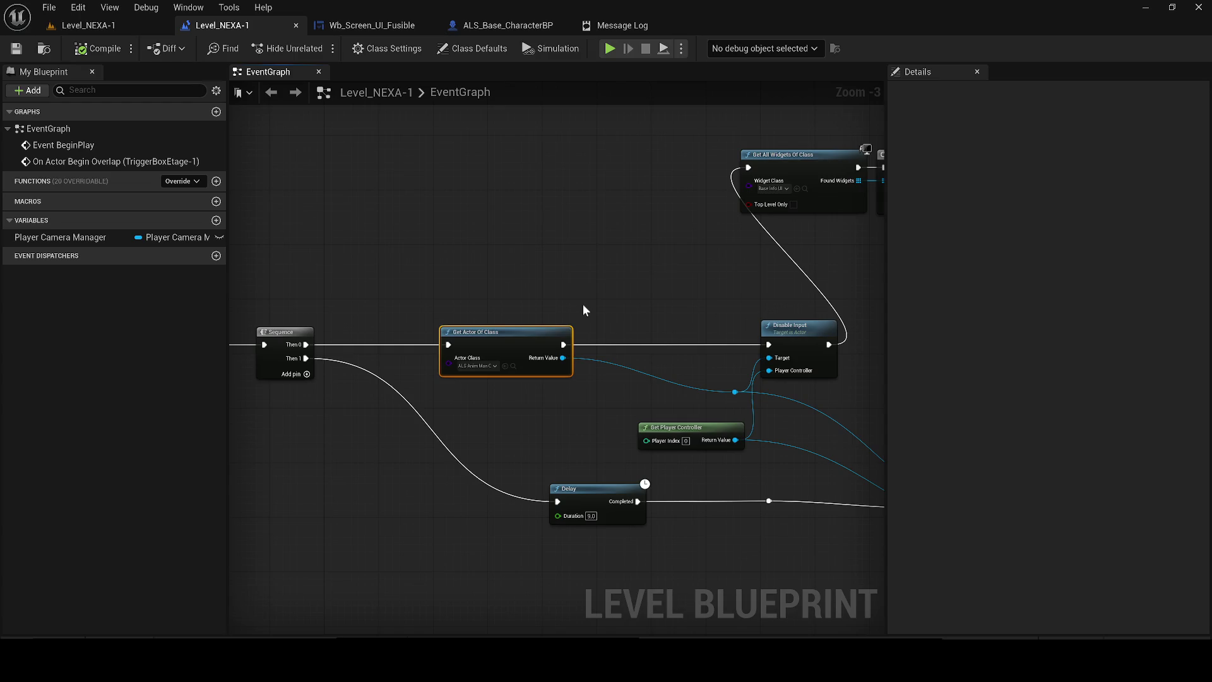
key(XF86AudioLowerVolume)
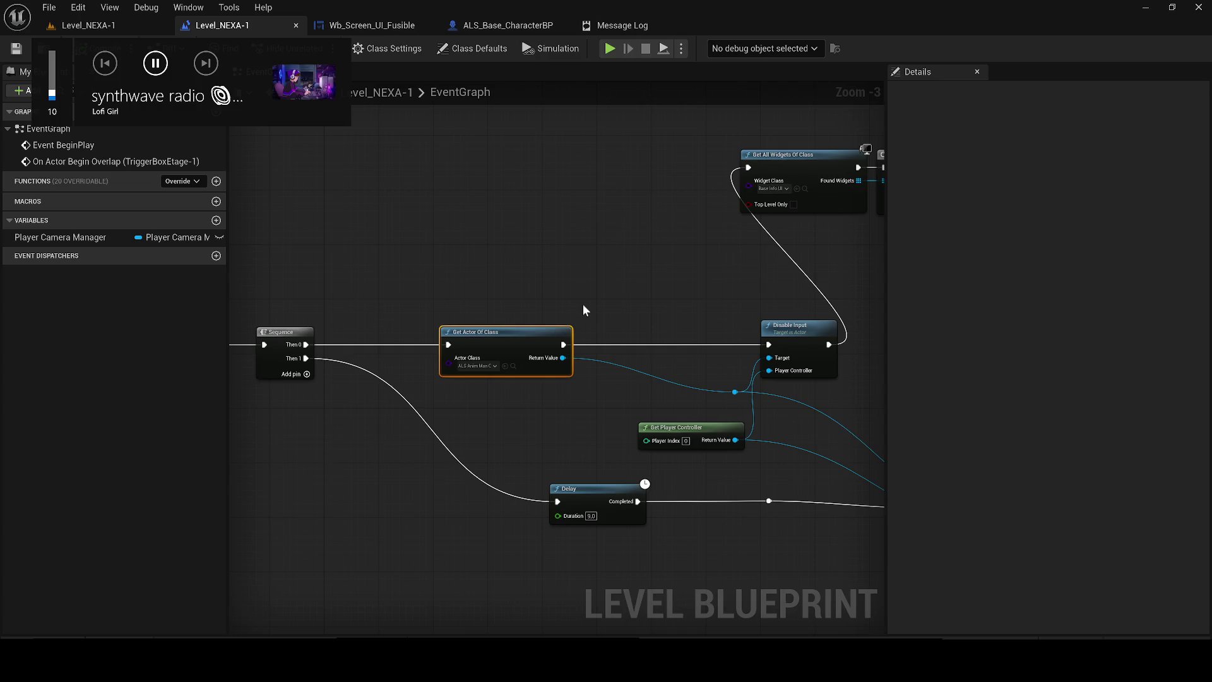
- Raise the system volume, open the Content Drawer, and go back to the Level_NEXA-1 viewport
key(XF86AudioRaiseVolume)
key(XF86AudioRaiseVolume)
key(XF86AudioRaiseVolume)
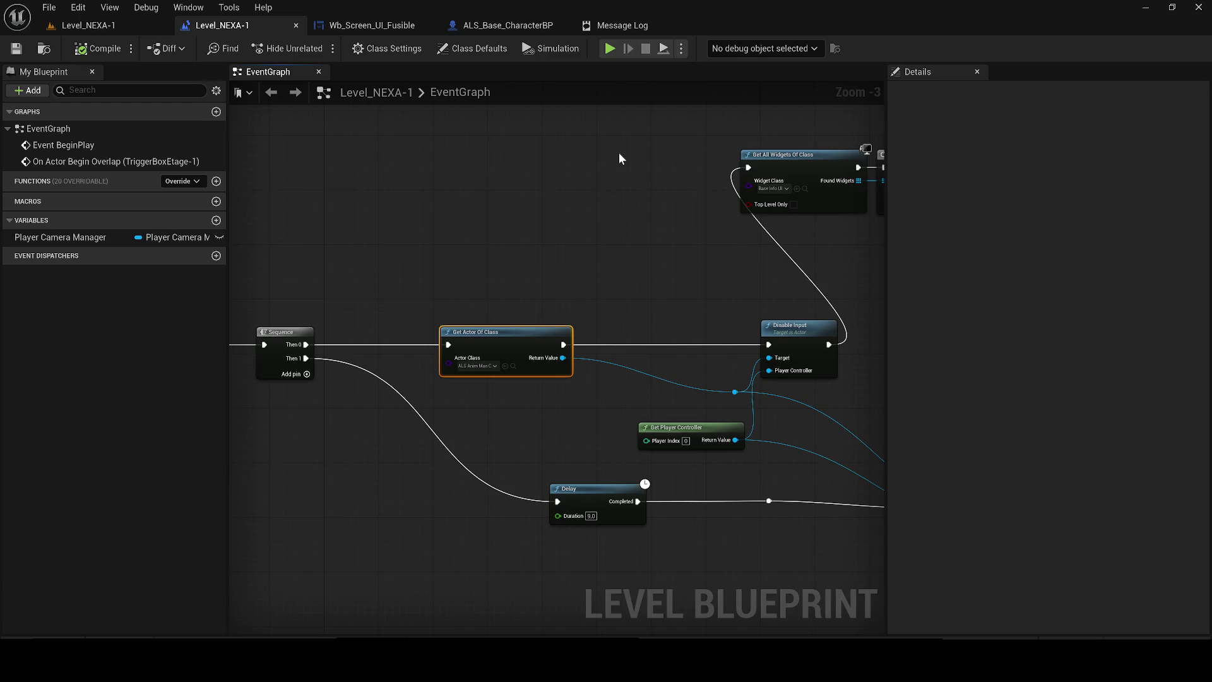
click(73, 627)
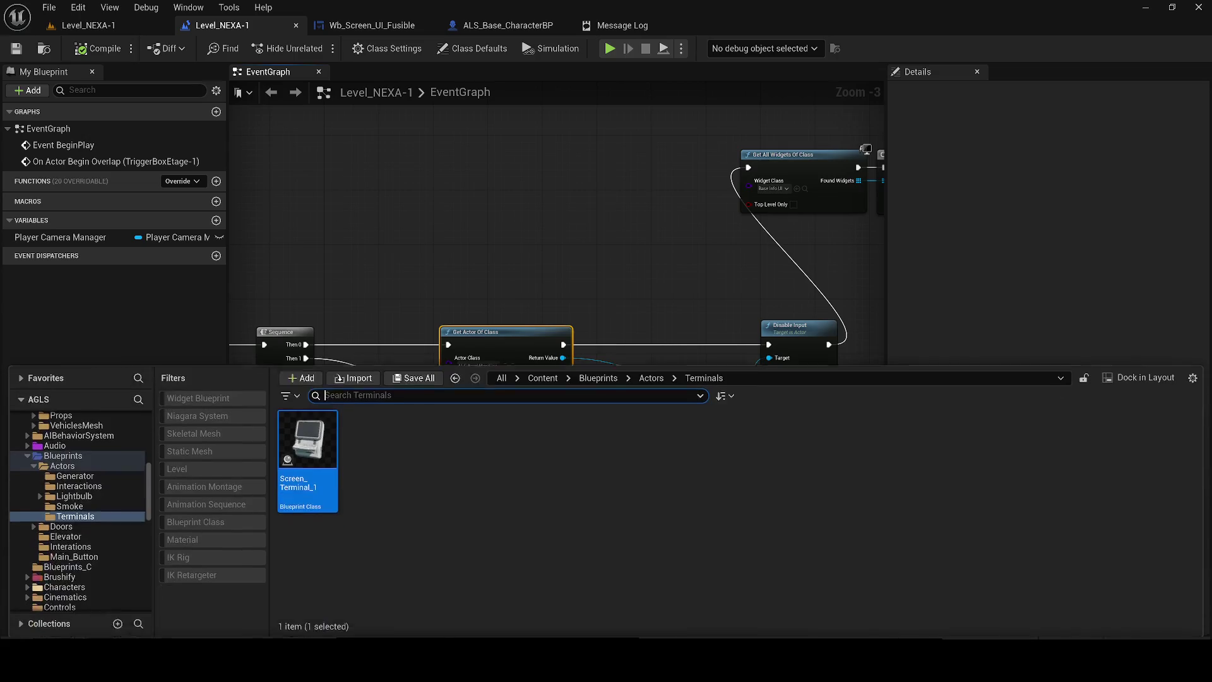
click(109, 26)
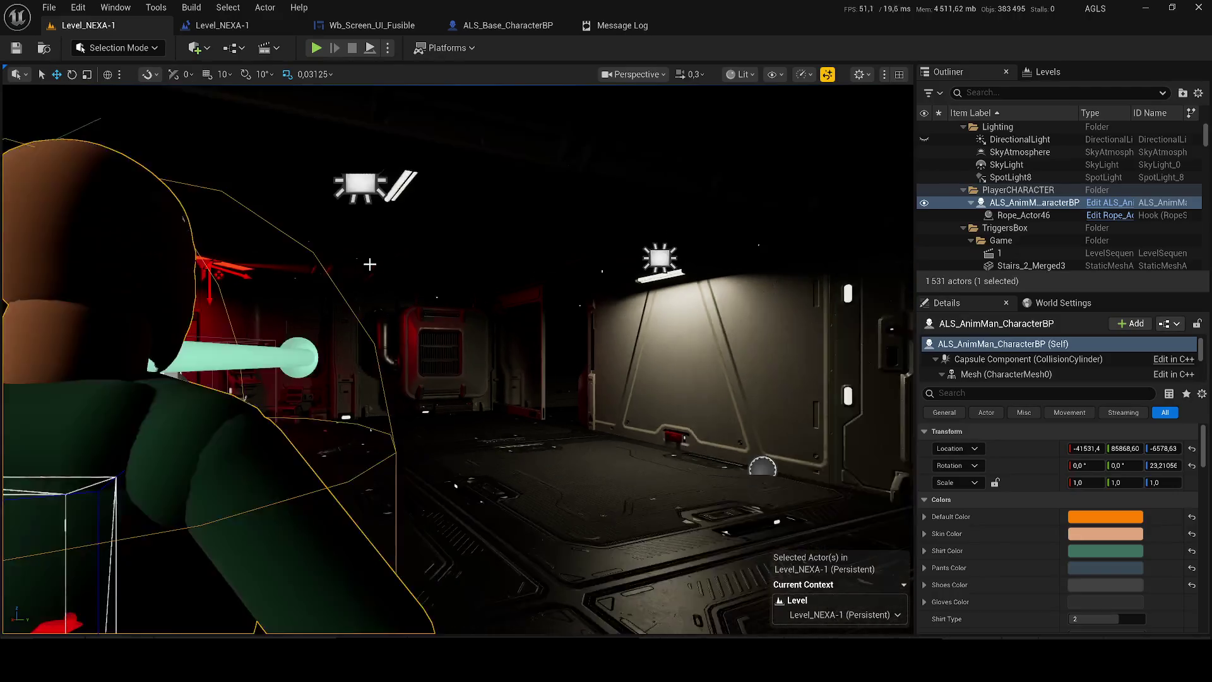
- Rotate the ALS_AnimMan character to about 40.8° yaw and save the level
mouse_move(314, 316)
mouse_down()
mouse_move(789, 329)
mouse_move(369, 312)
mouse_up()
key(e)
key(w)
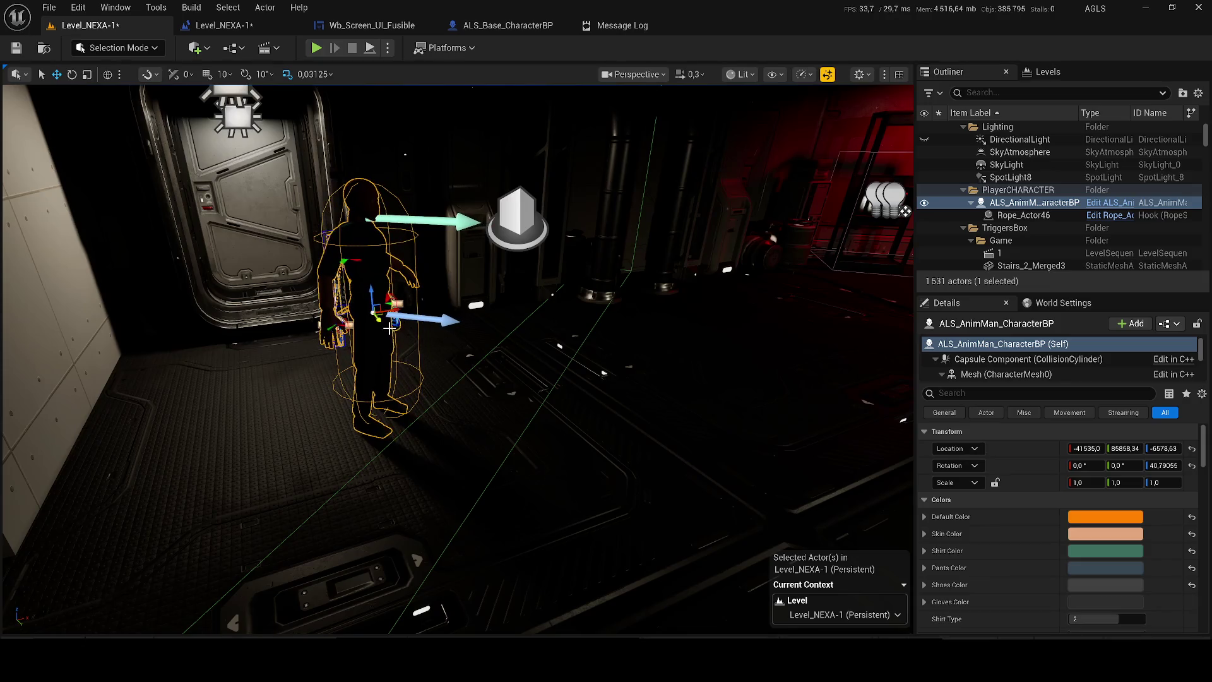
key(ctrl+s)
- Browse from the Outliner actor to ALS_AnimMan_CharacterBP in Blueprints > CharacterLogic
key(ctrl+space)
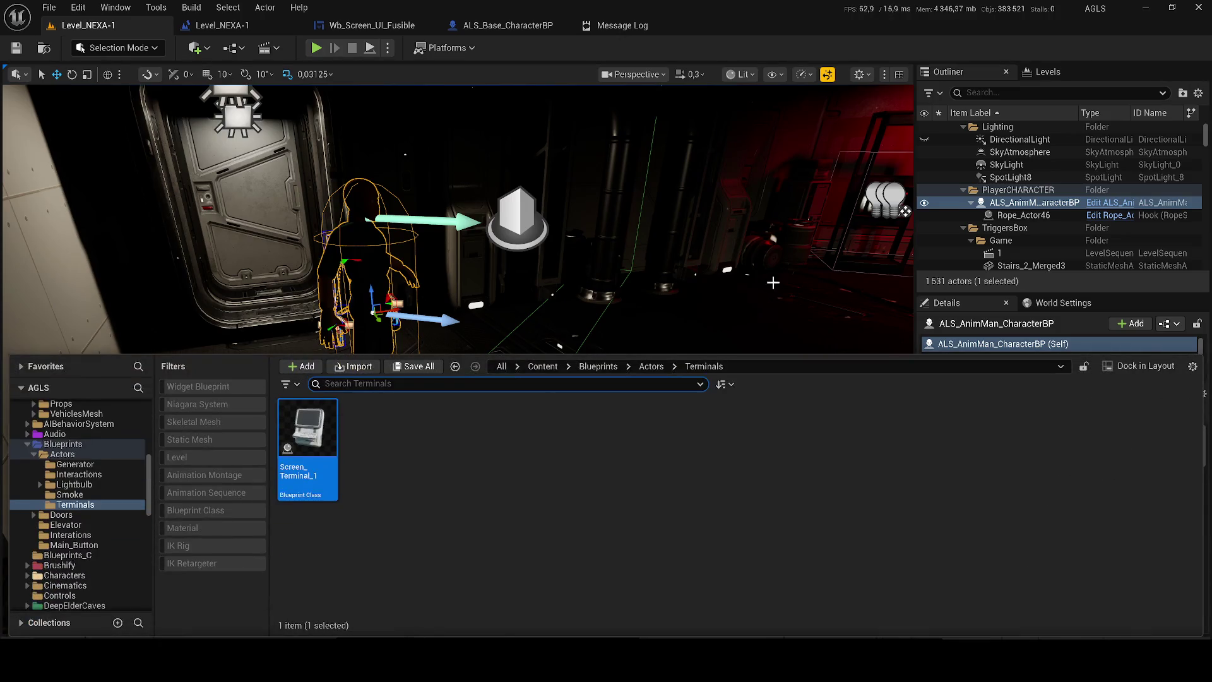
right_click(1016, 203)
click(945, 198)
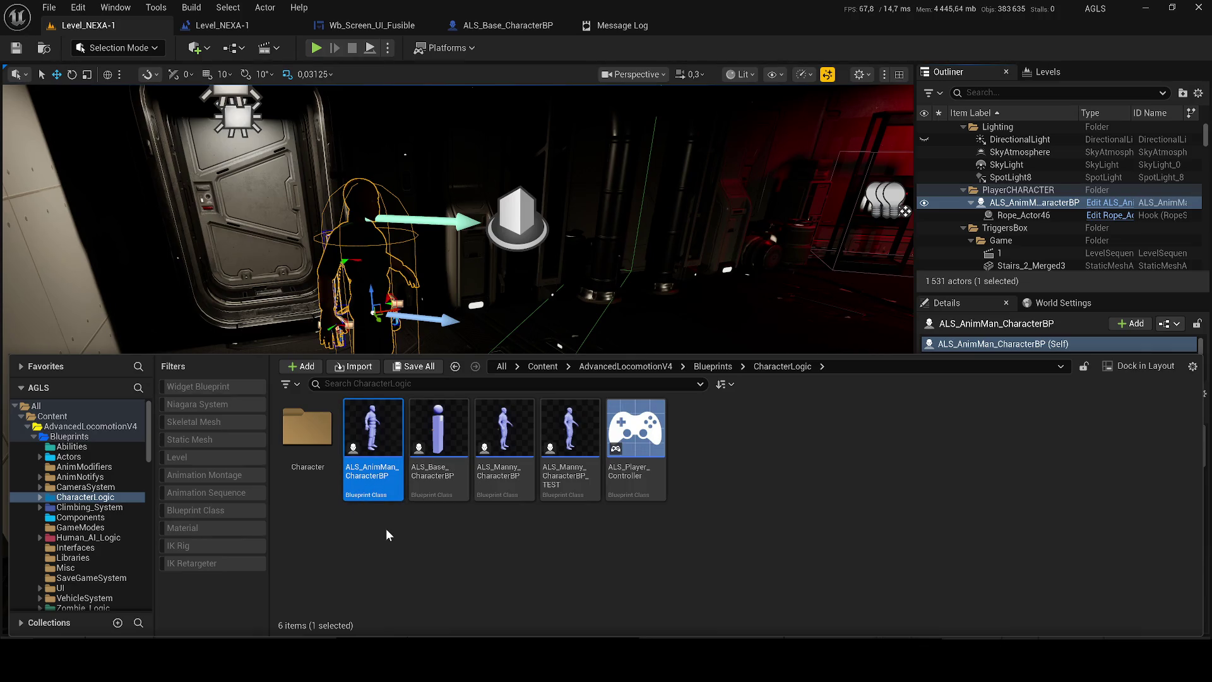
mouse_move(381, 466)
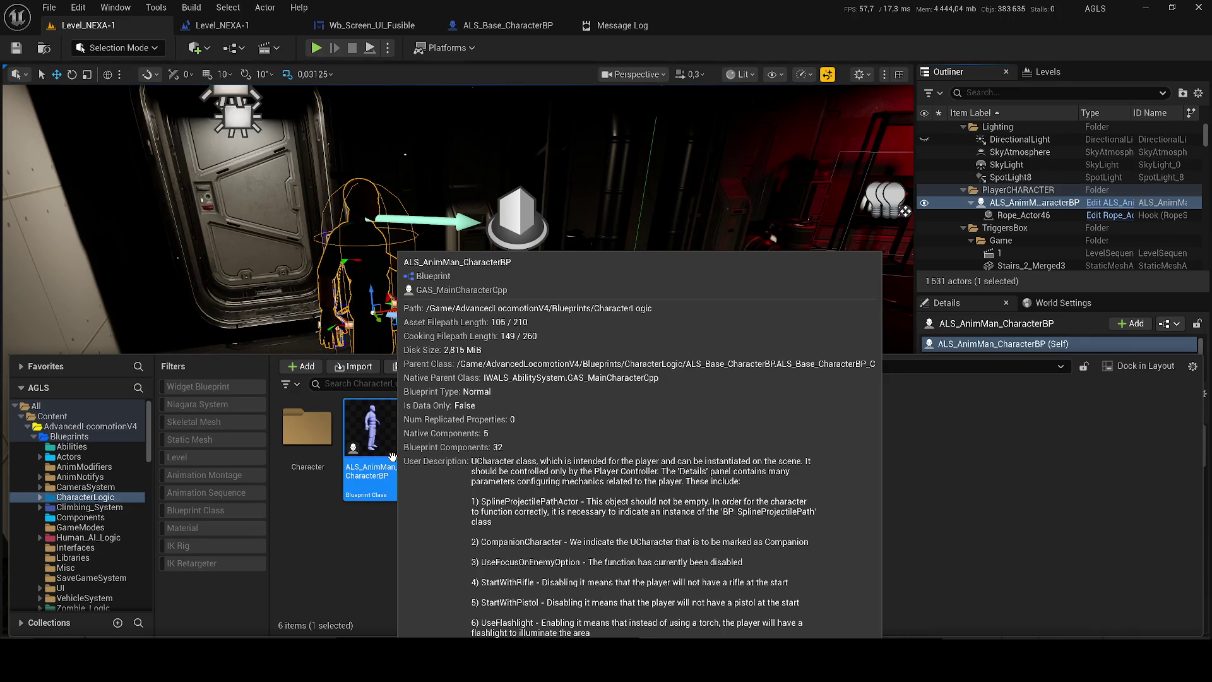
right_click(392, 456)
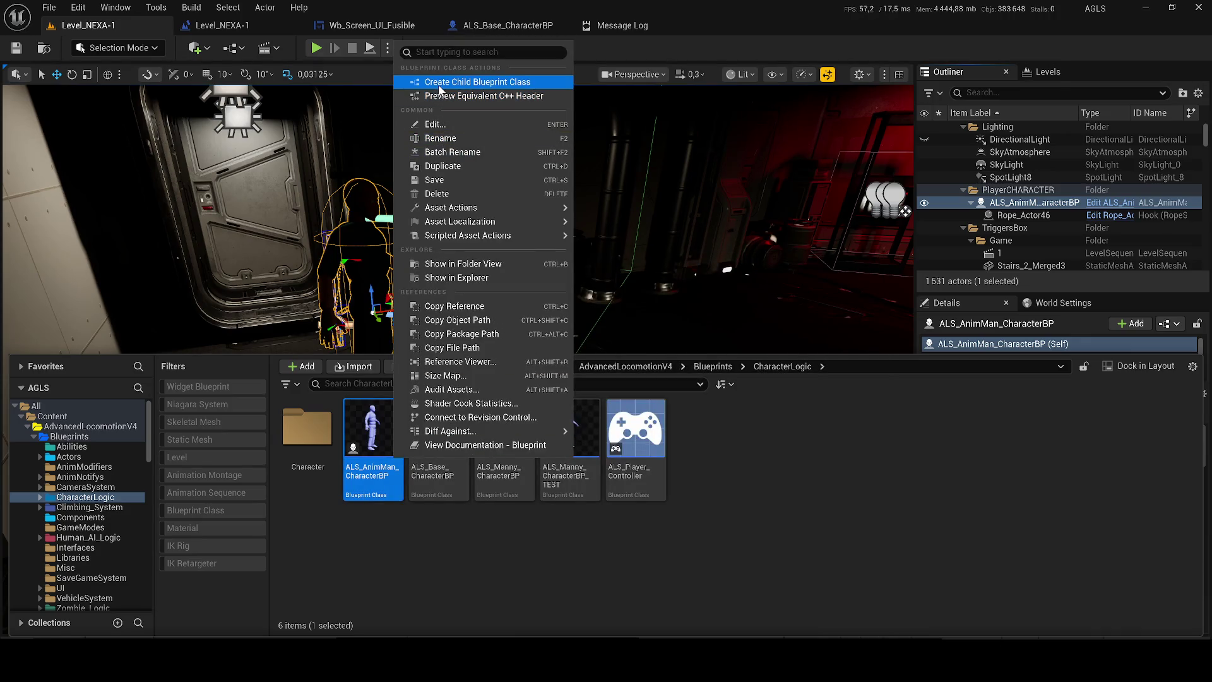
- Create the child blueprint BP_ALS_Malika from ALS_AnimMan_CharacterBP and open it
click(439, 85)
text(BP)
text(AL)
text(LS)
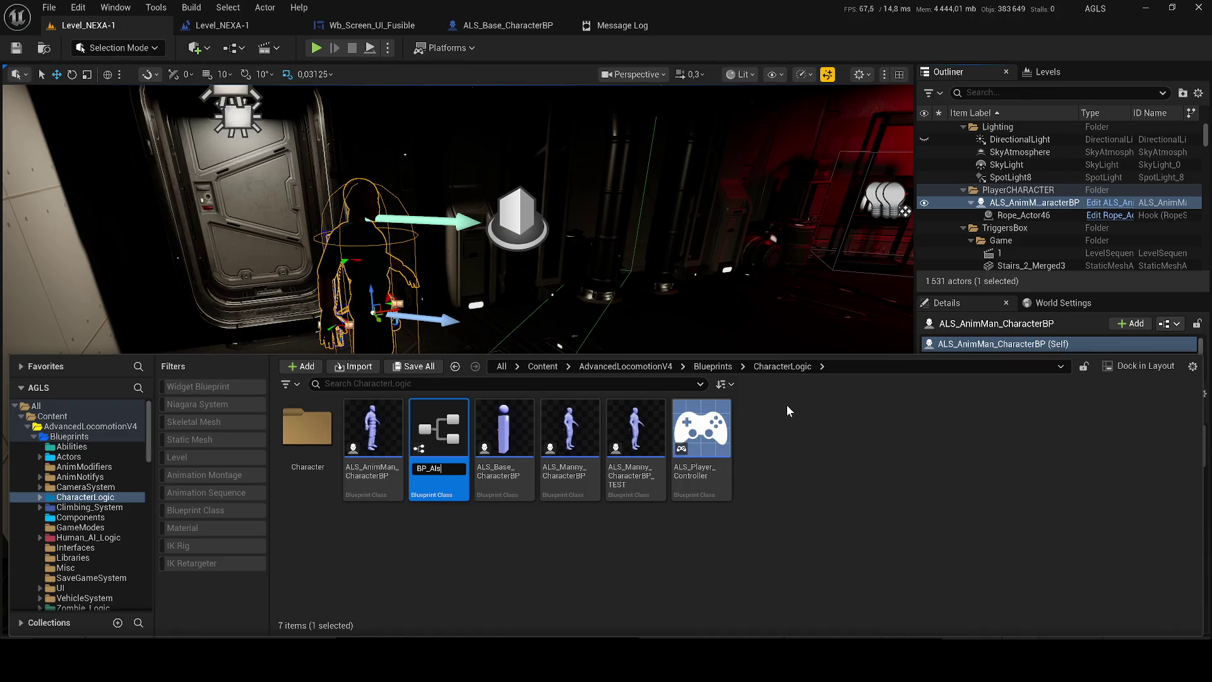
key(BackSpace)
text(Mal)
text(ika)
key(Return)
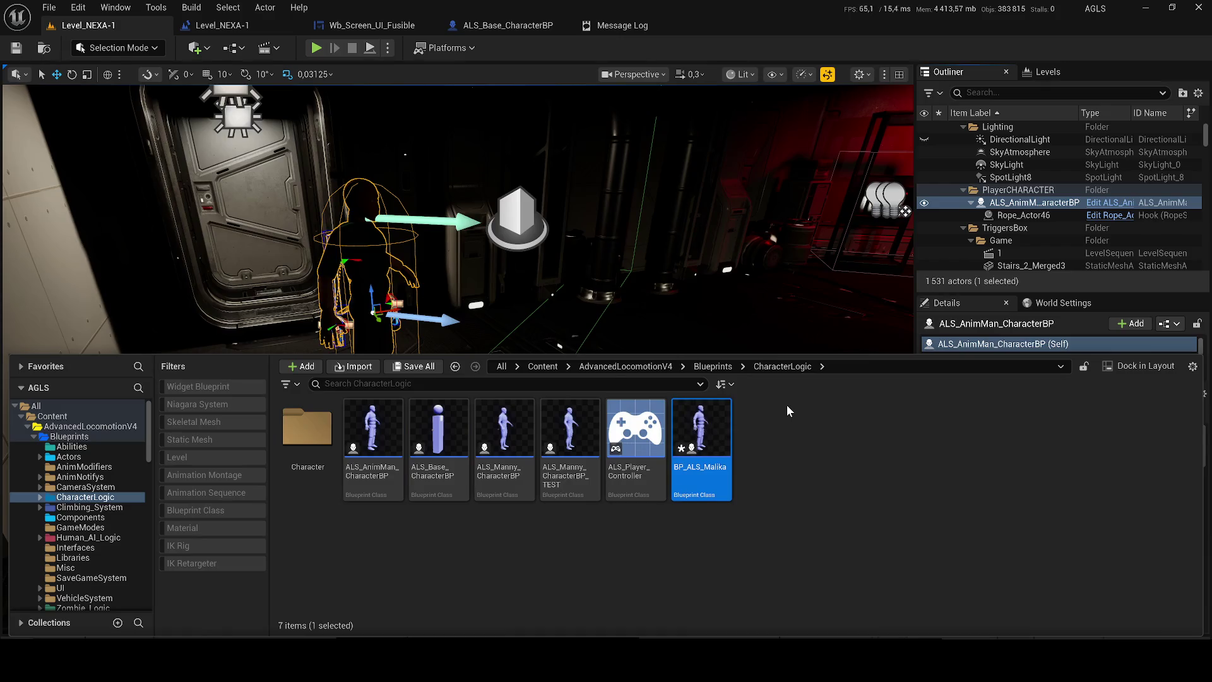
double_click(701, 441)
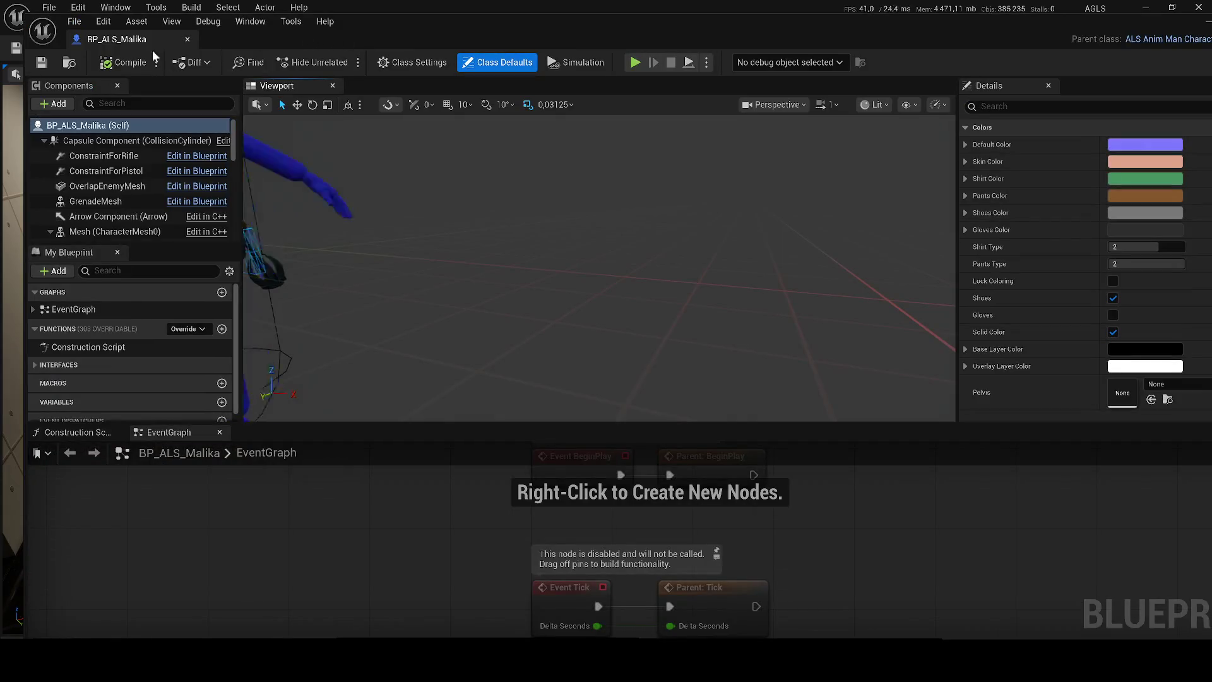
- Dock BP_ALS_Malika's editor, close the level blueprint and Wb_Screen_UI_Fusible tabs, and show the Viewport
mouse_move(152, 41)
mouse_down()
mouse_move(524, 77)
mouse_move(691, 28)
mouse_up()
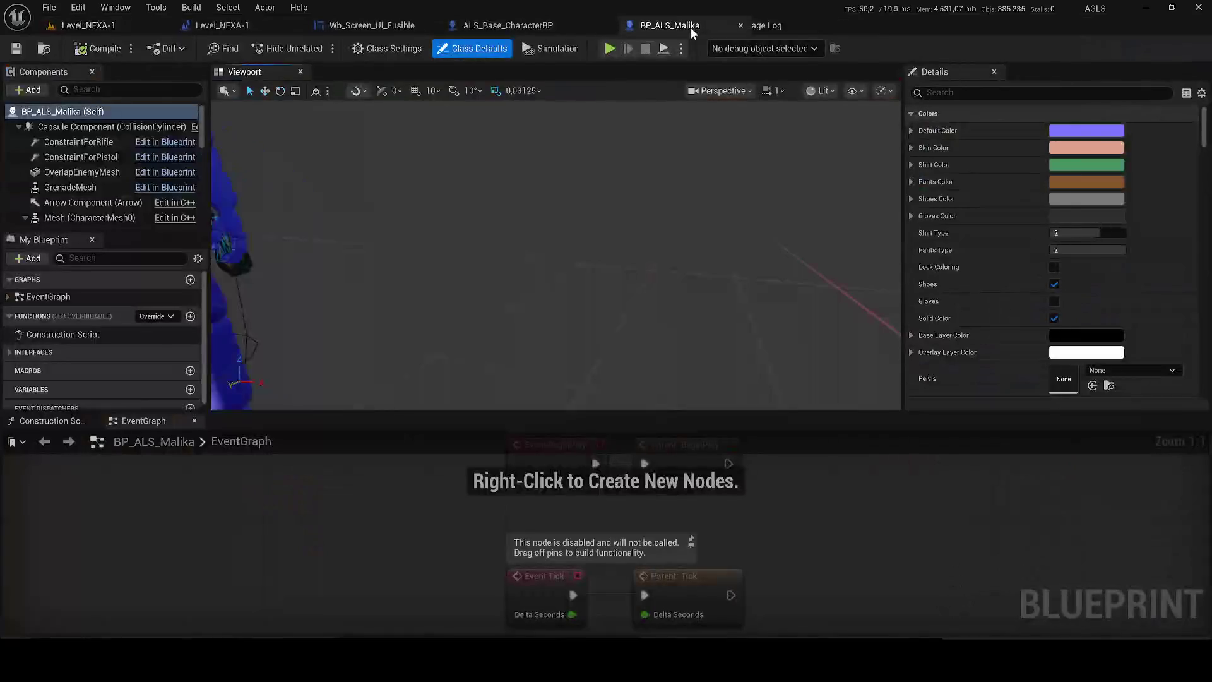
click(295, 25)
click(295, 26)
mouse_move(105, 419)
mouse_down()
mouse_move(66, 420)
mouse_move(365, 97)
mouse_move(346, 77)
mouse_up()
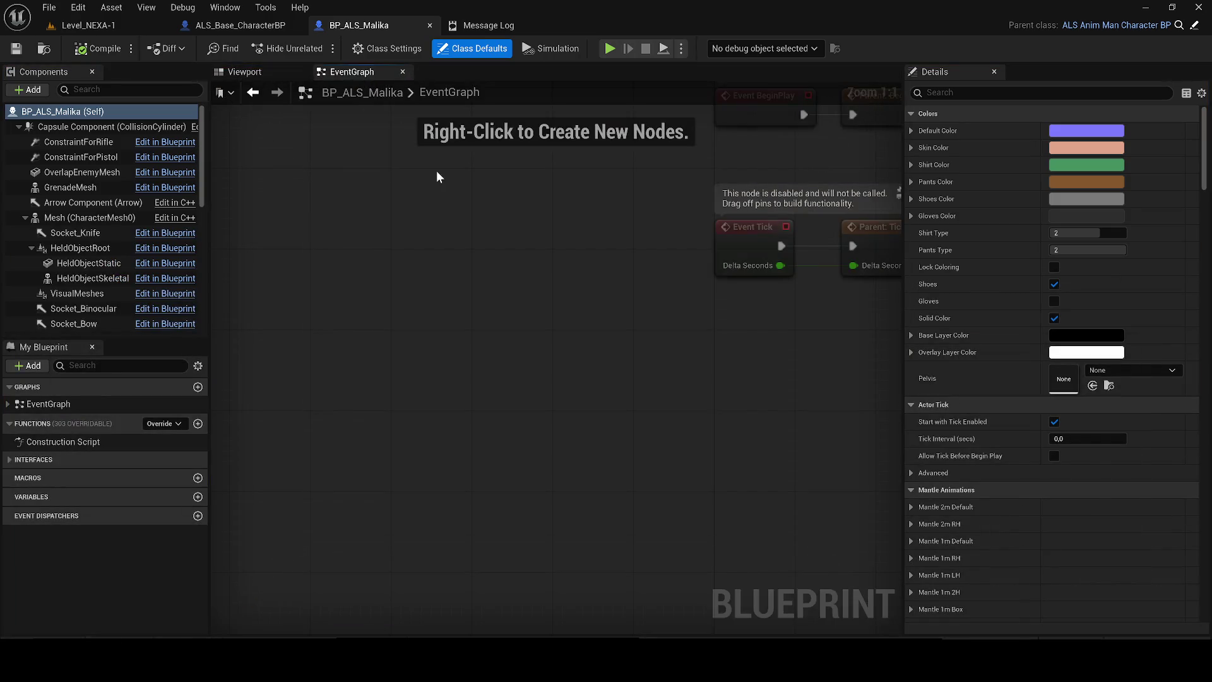
click(243, 72)
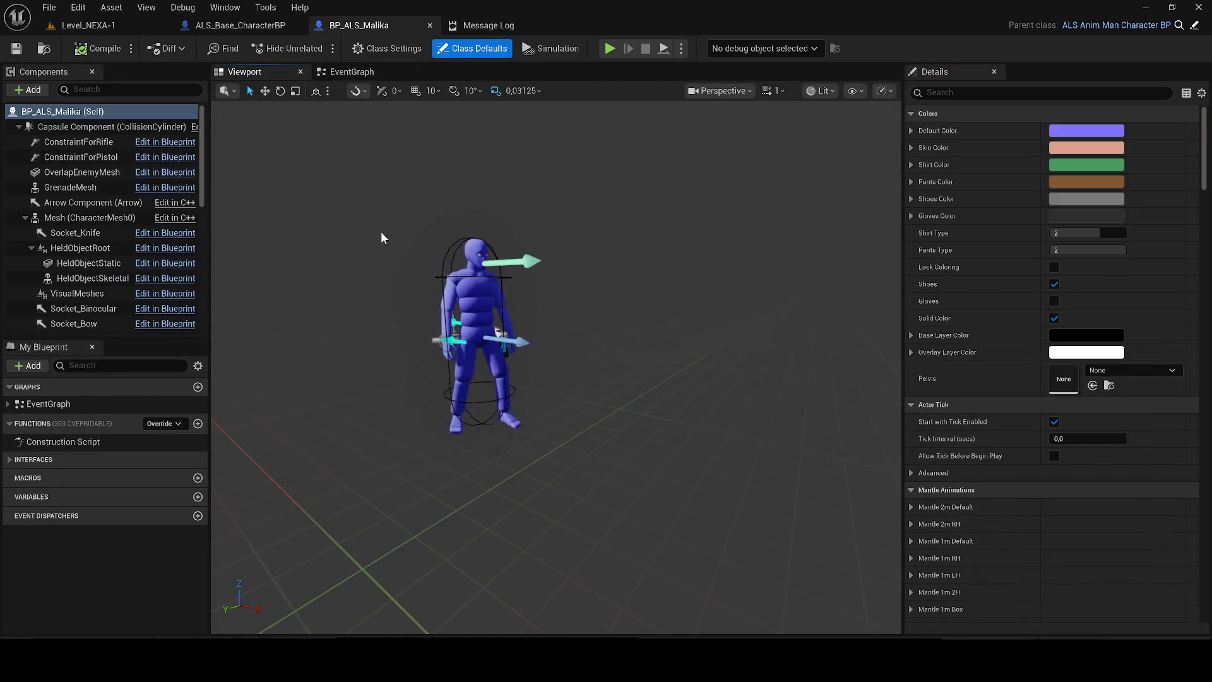
- Select the character's Mesh and test its post-process, animation and Pause Anims checkboxes
click(499, 379)
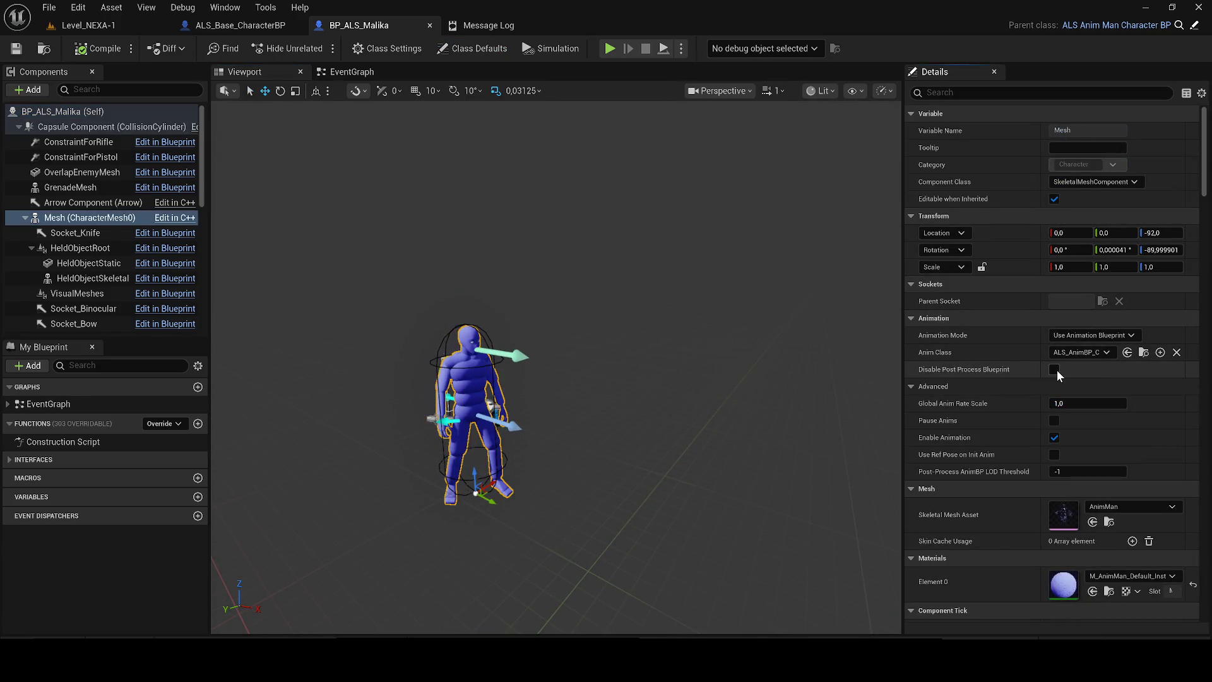
click(1054, 370)
click(1053, 440)
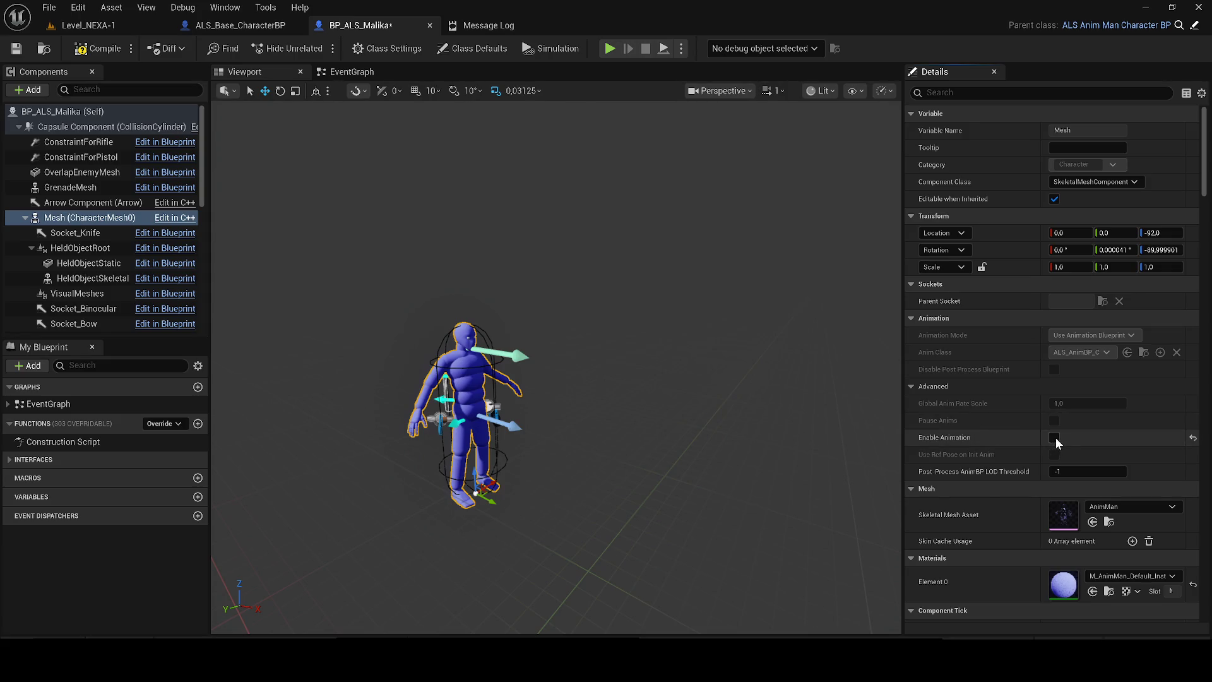
click(1054, 437)
click(1054, 420)
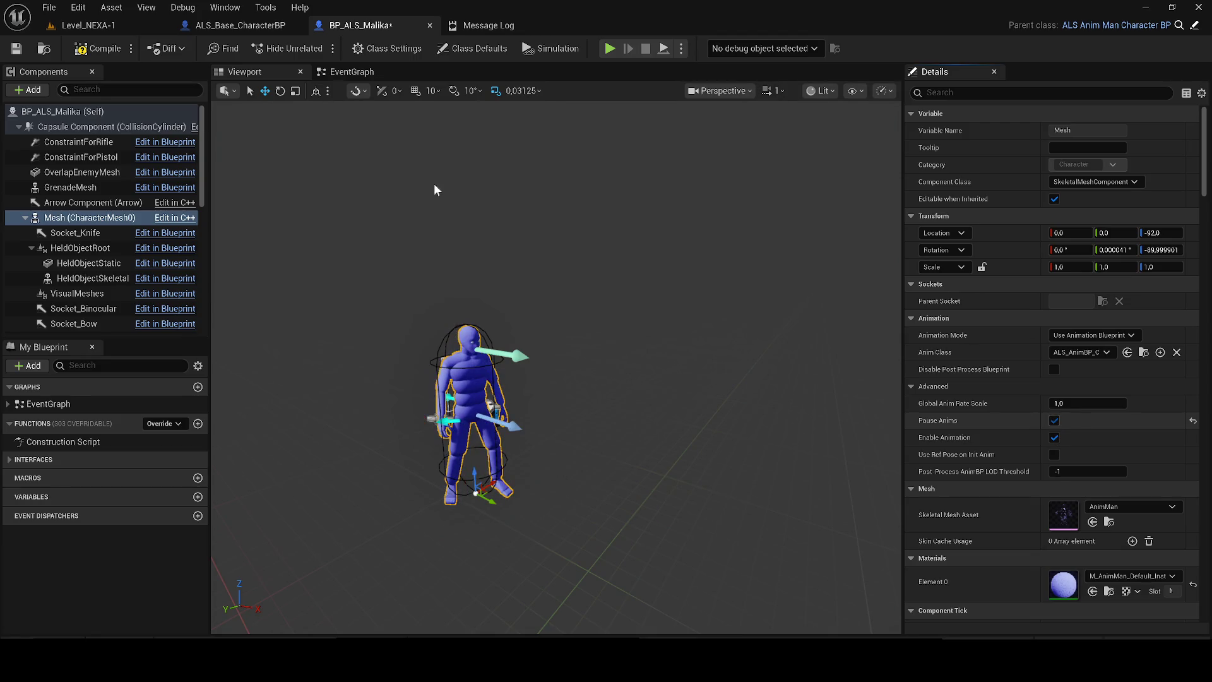
key(ctrl+z)
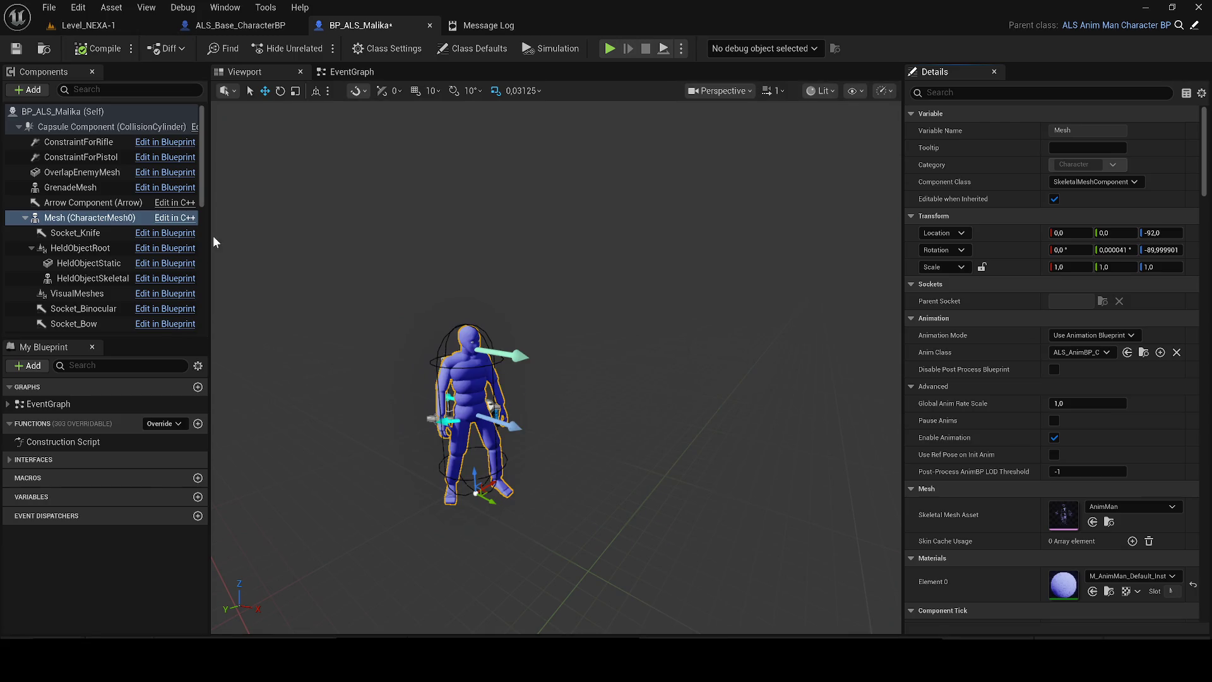
scroll(106, 272, down, 5)
scroll(104, 260, up, 3)
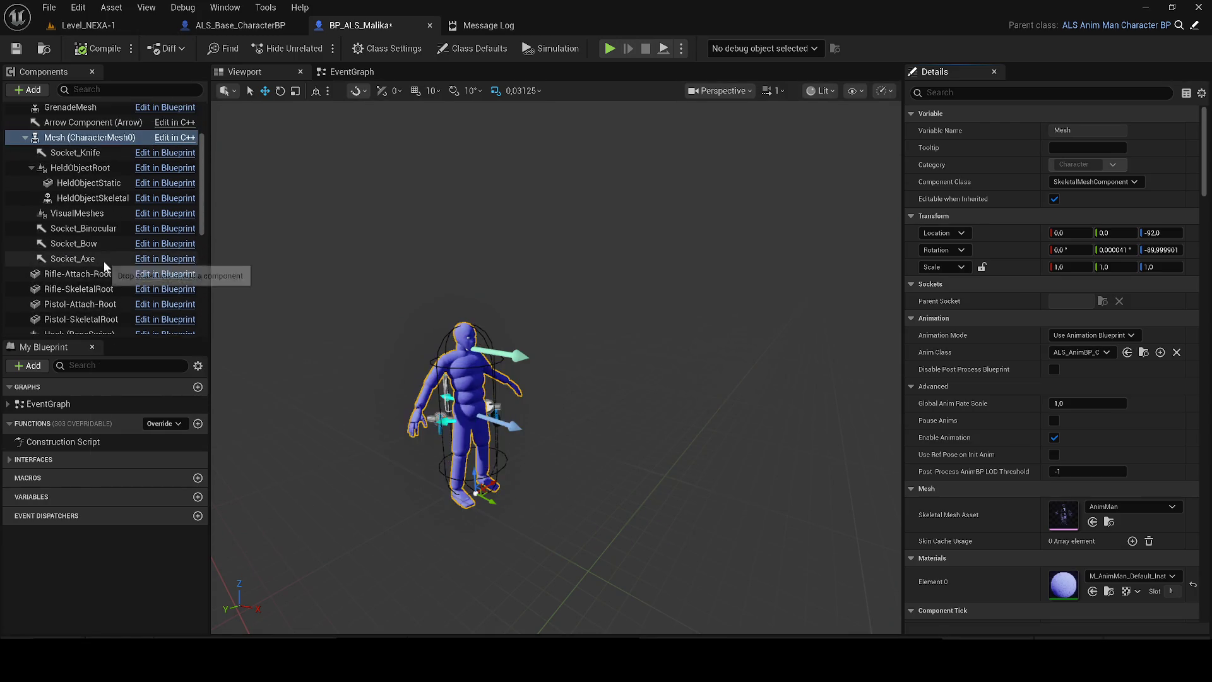
scroll(101, 249, up, 5)
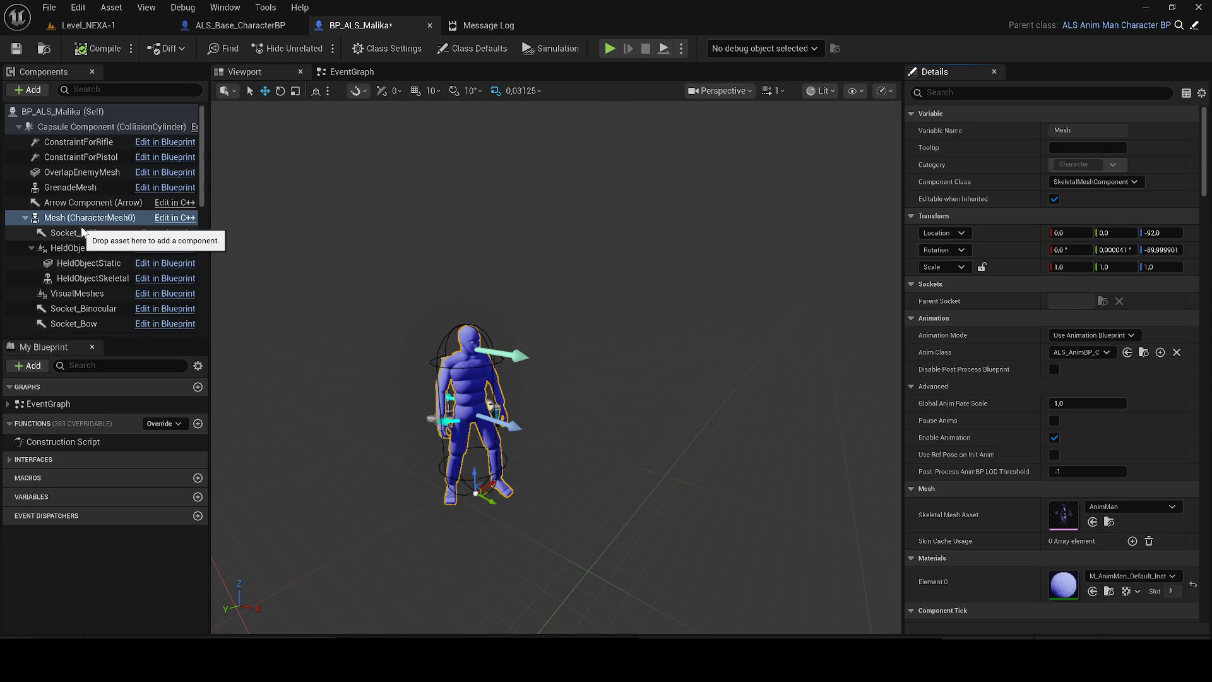
click(94, 292)
scroll(106, 282, down, 1)
scroll(110, 280, up, 1)
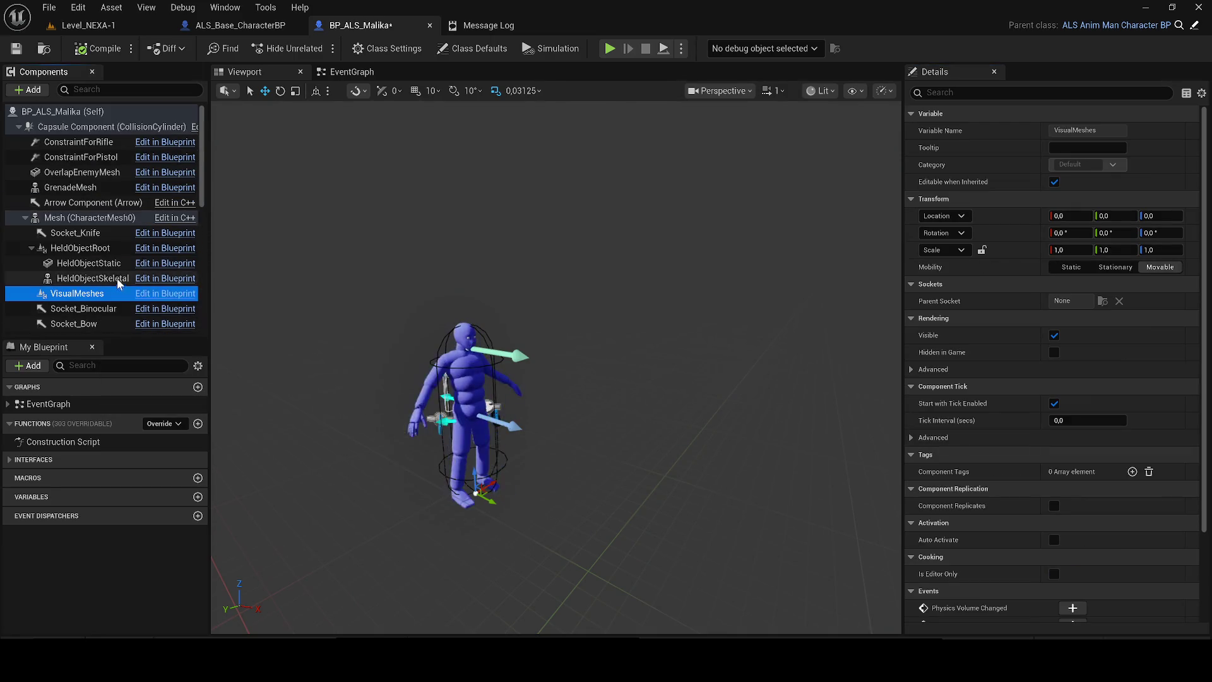
click(82, 217)
scroll(370, 317, up, 3)
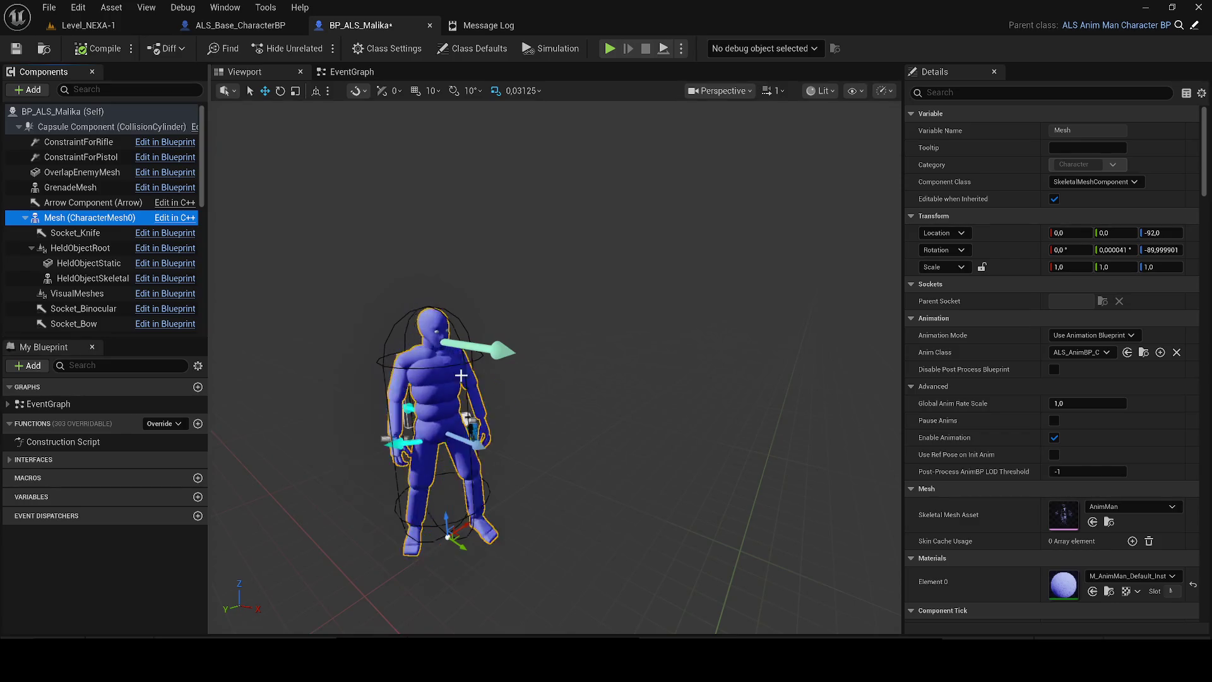
click(1119, 506)
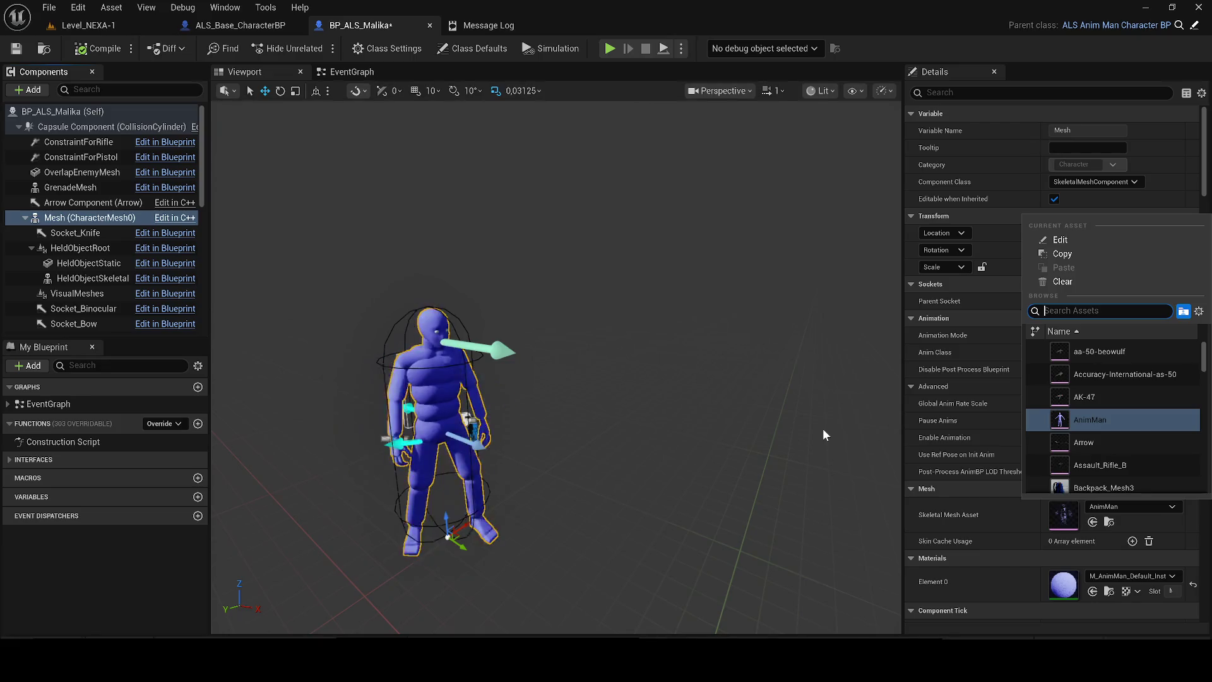
click(82, 293)
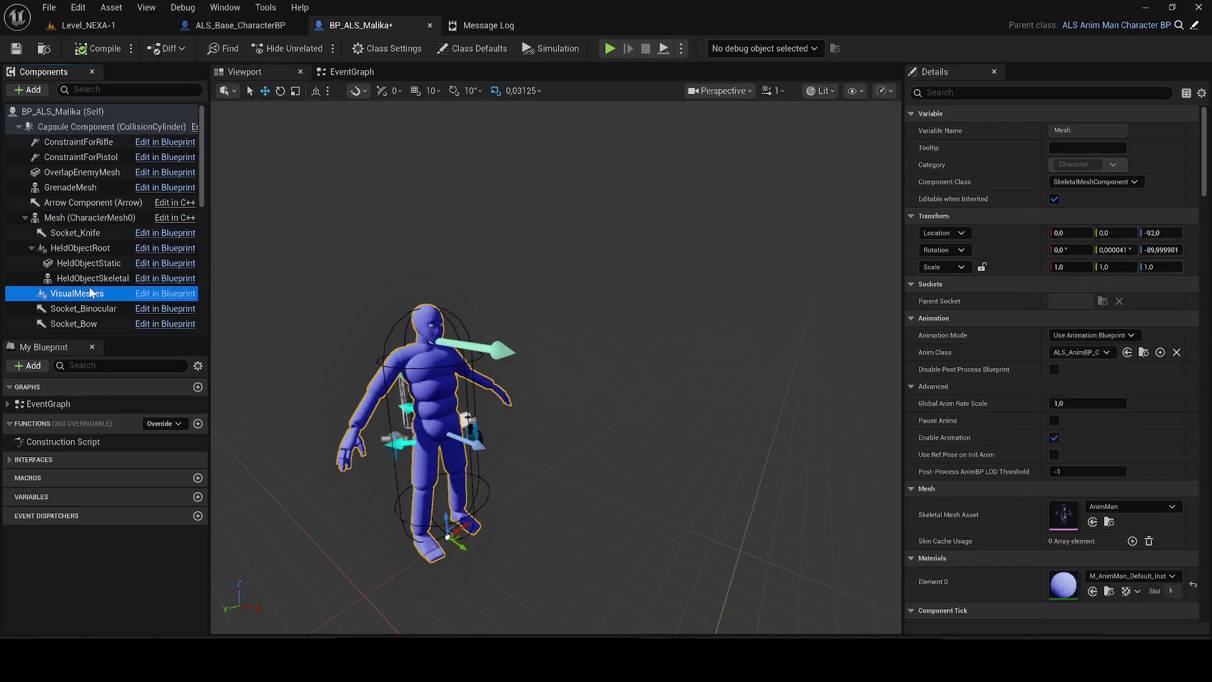
right_click(98, 293)
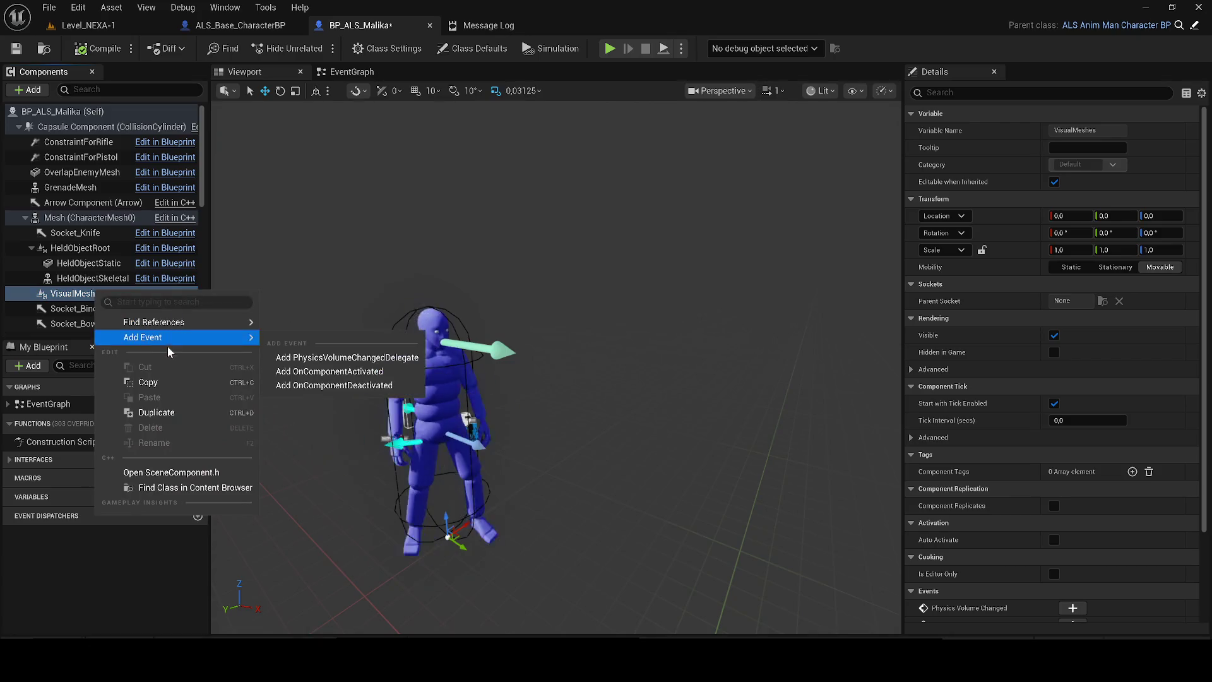
mouse_move(158, 322)
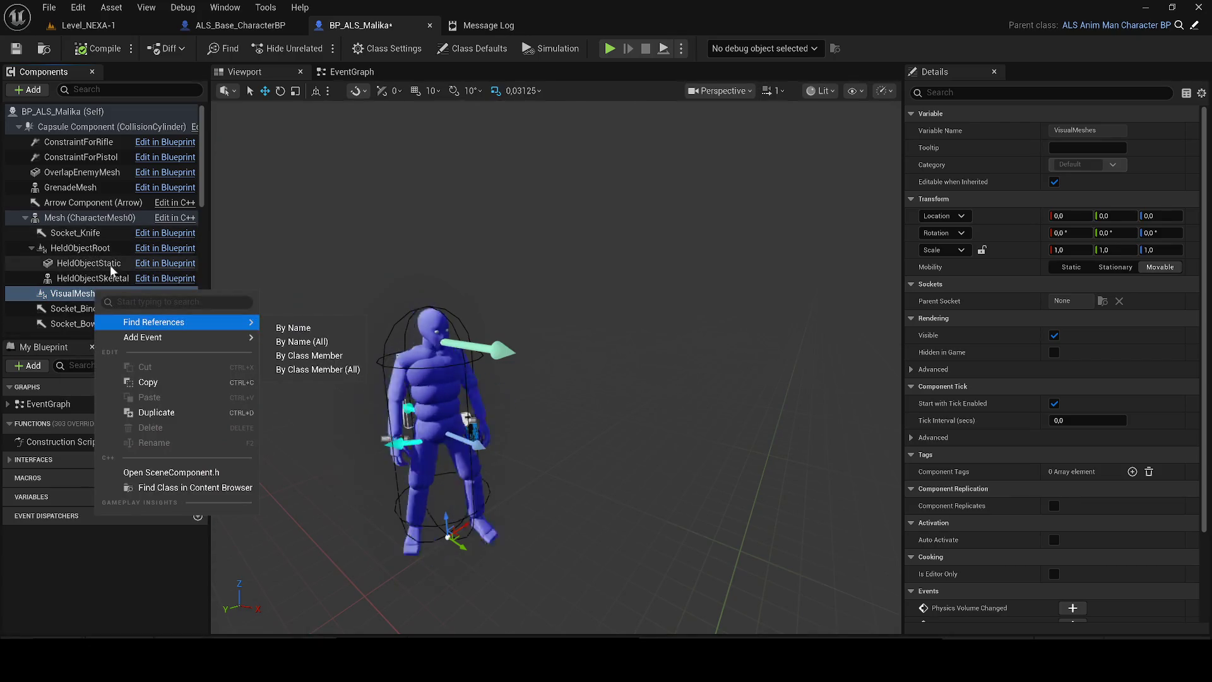
click(89, 278)
click(87, 220)
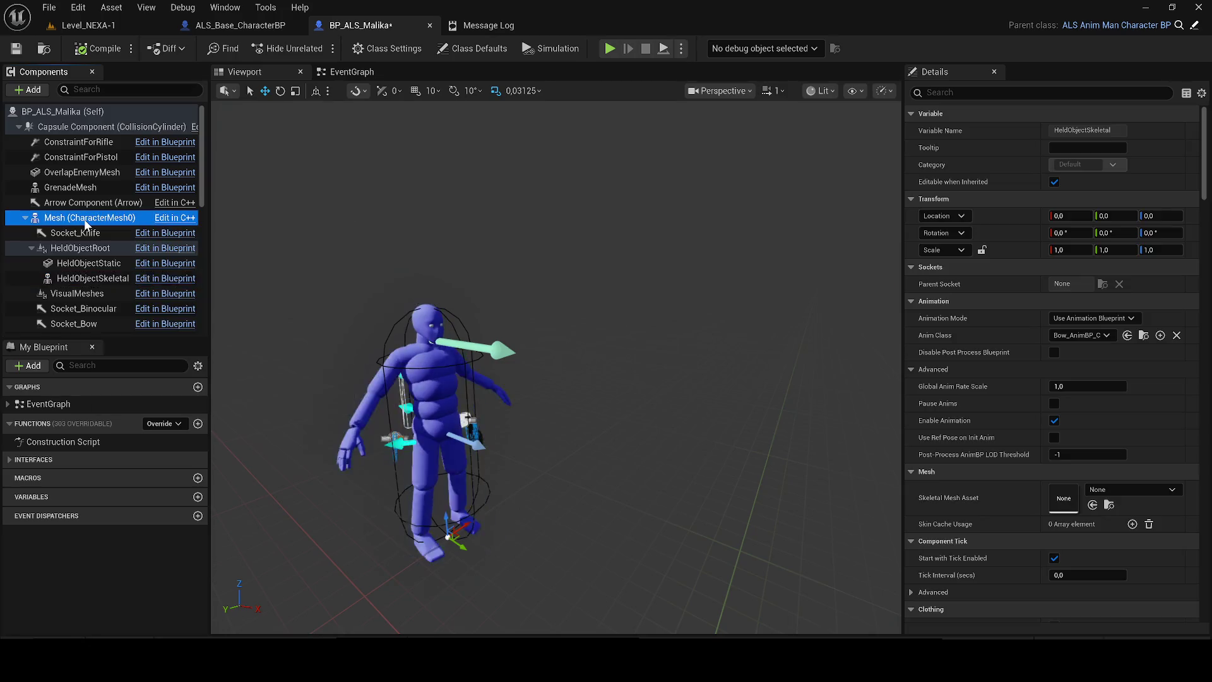
click(95, 294)
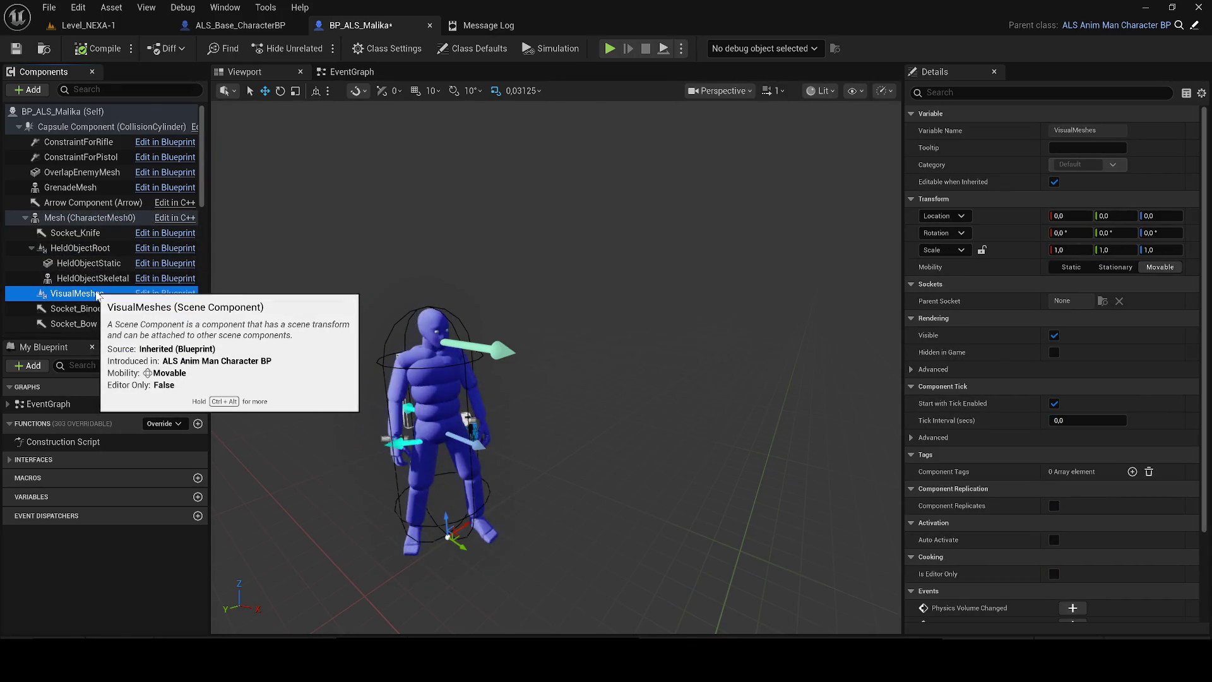
scroll(97, 295, down, 5)
click(126, 227)
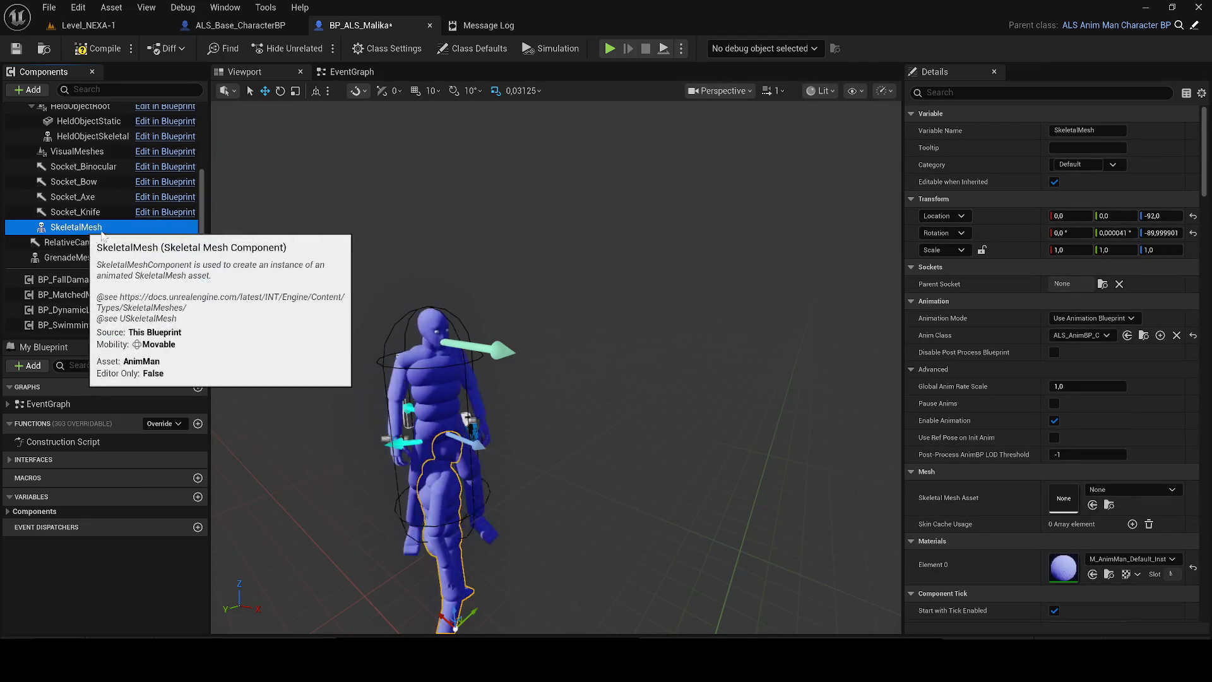
key(ctrl+z)
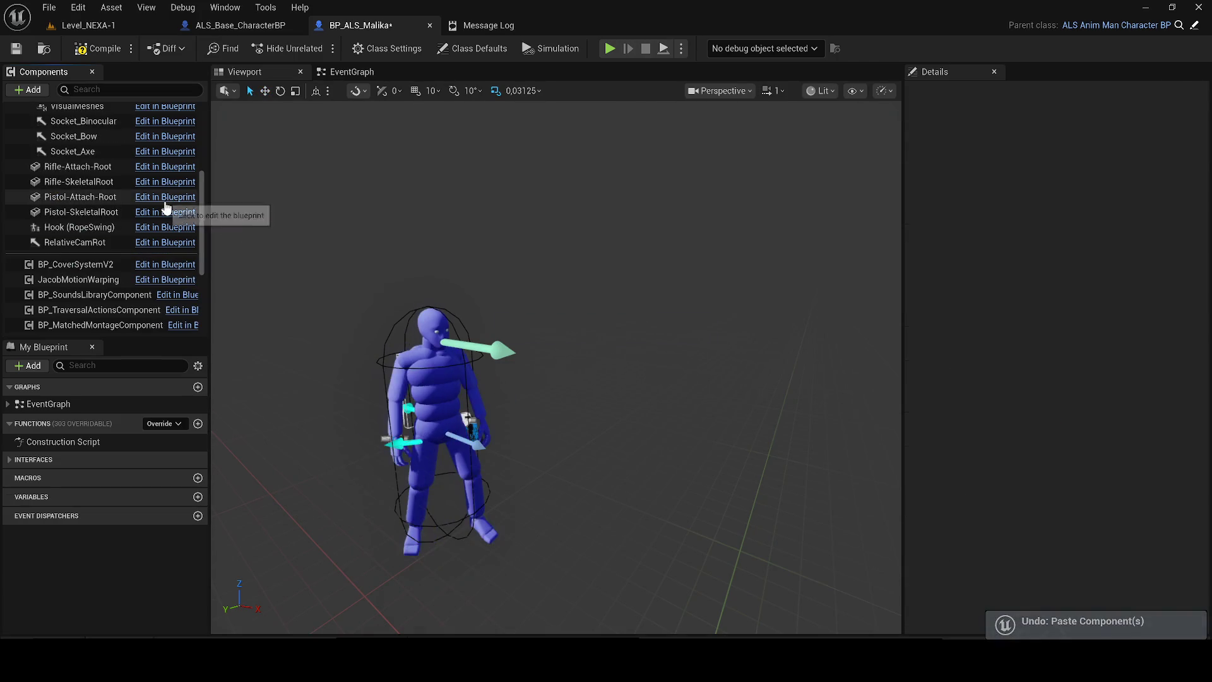
scroll(94, 217, up, 5)
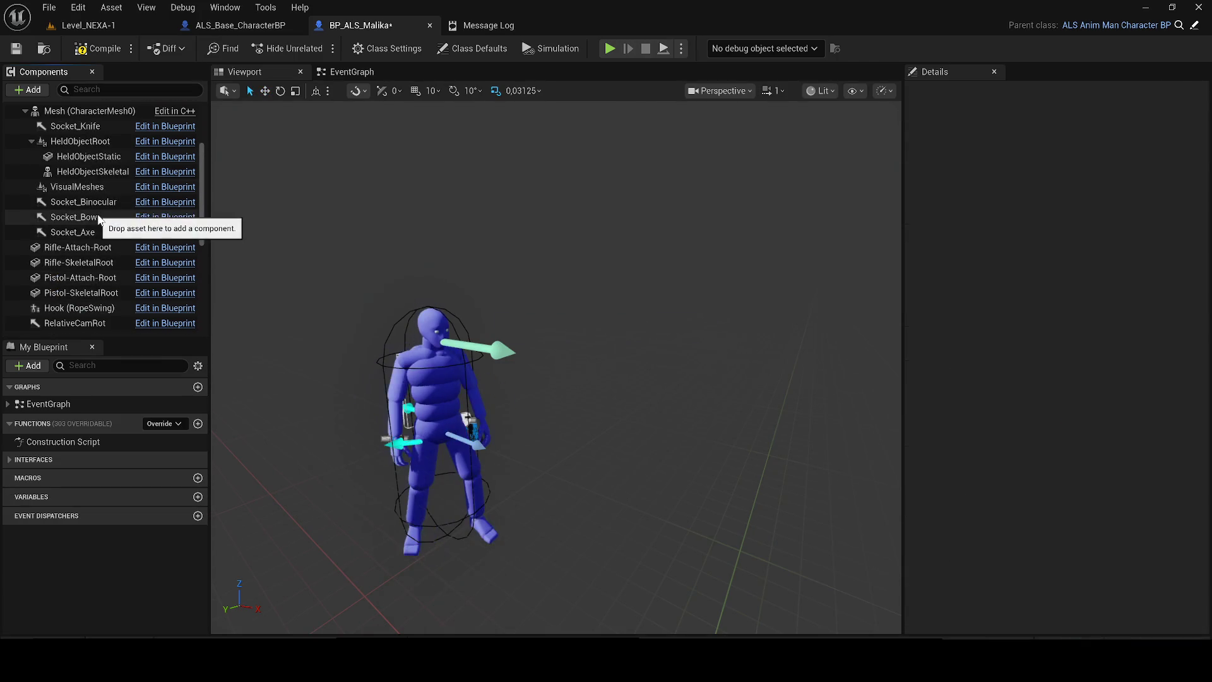
click(76, 217)
click(73, 206)
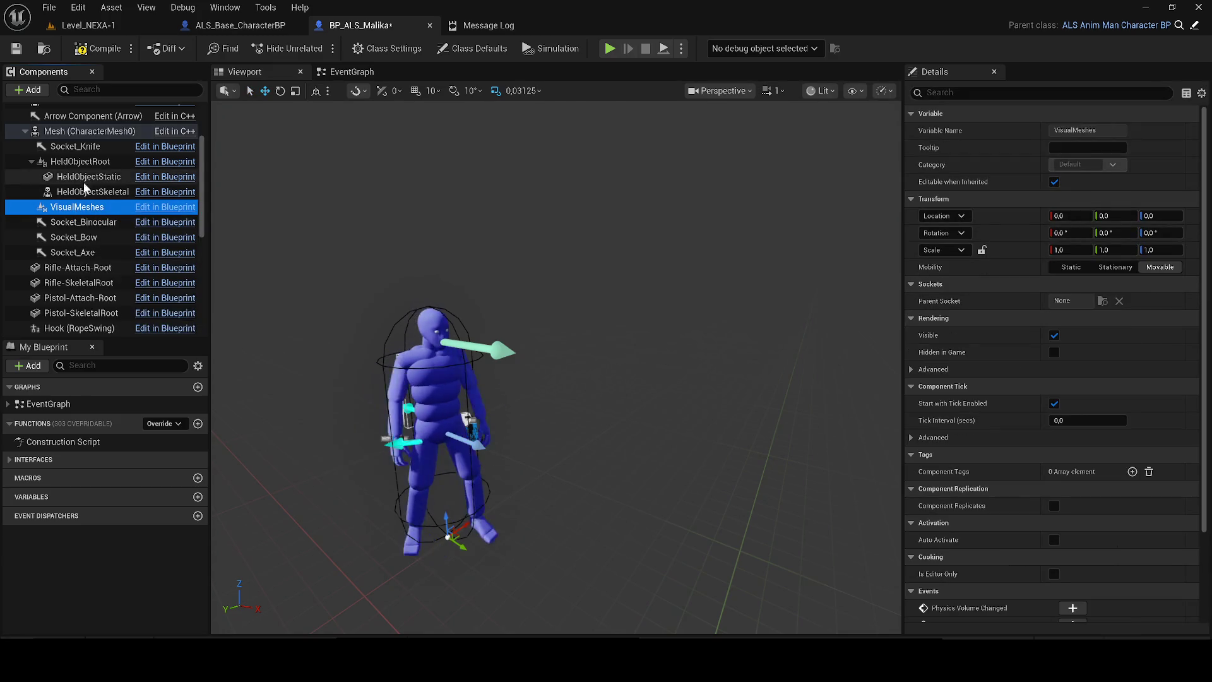
click(89, 191)
key(f)
scroll(381, 264, down, 10)
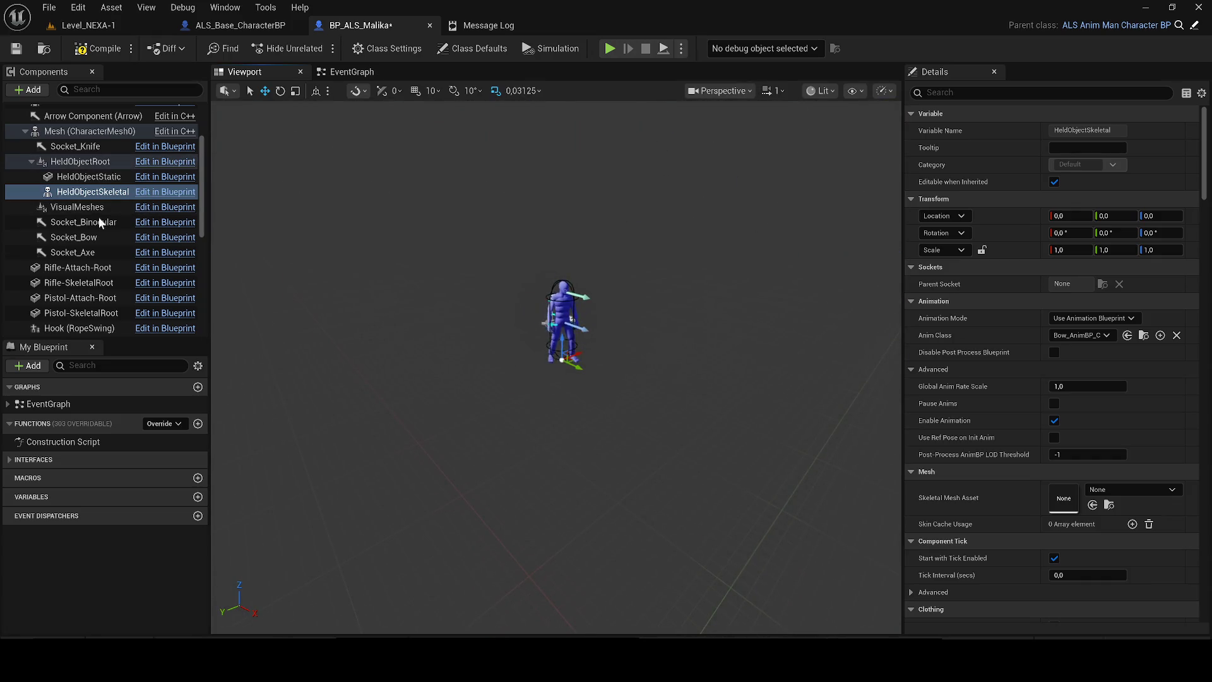
scroll(93, 294, up, 3)
click(145, 218)
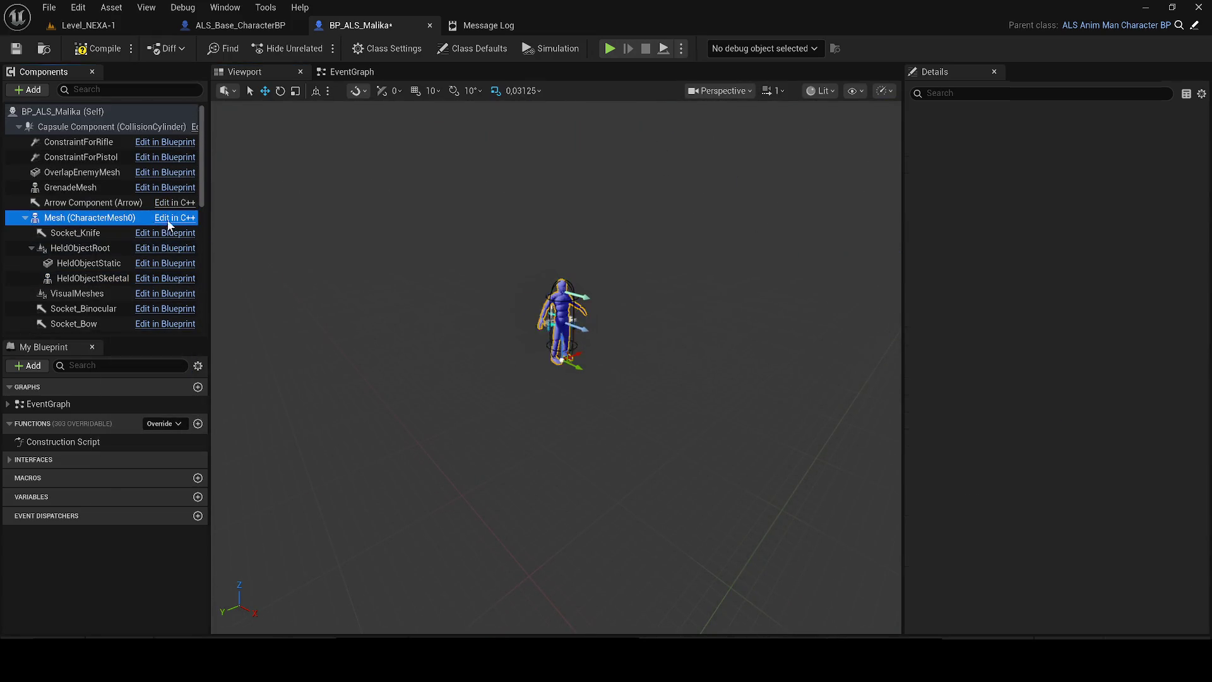
key(f)
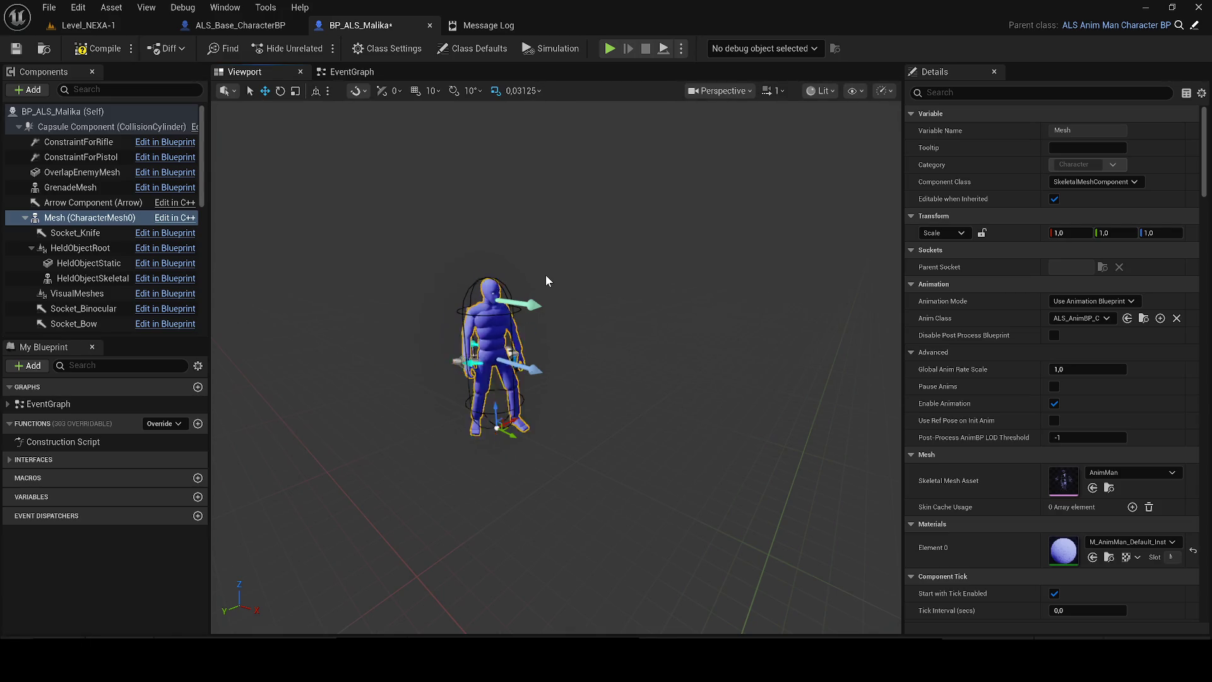
drag(549, 268, 550, 268)
click(1110, 469)
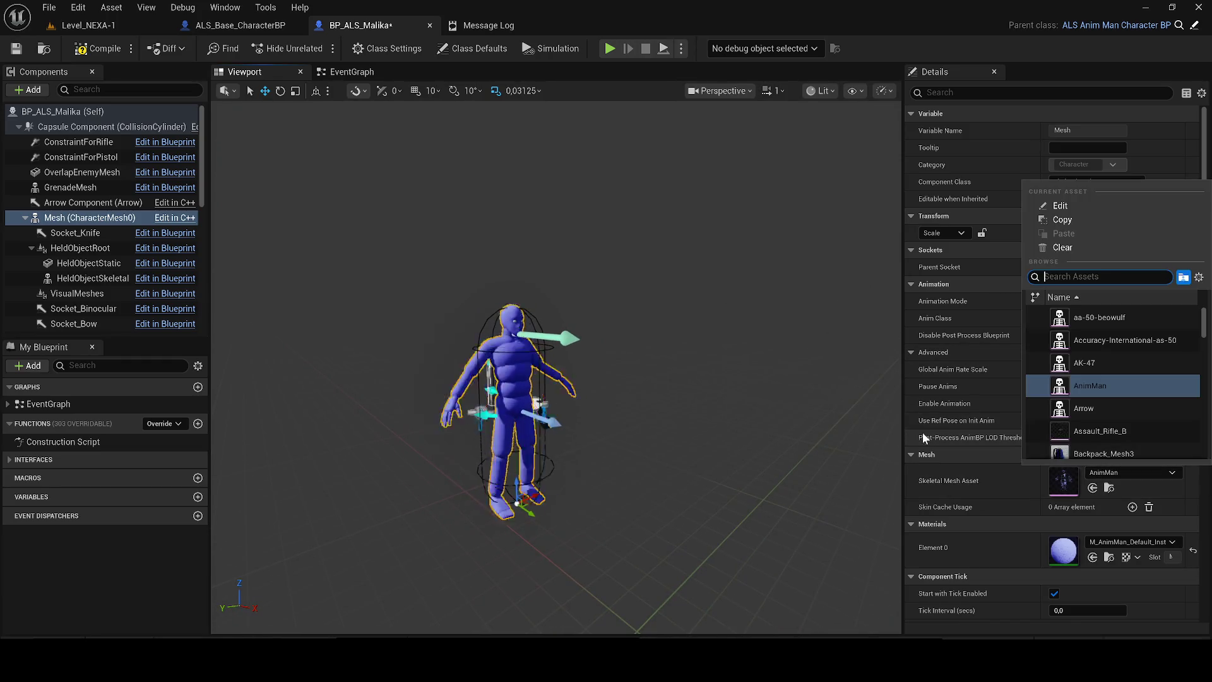
scroll(1123, 366, down, 4)
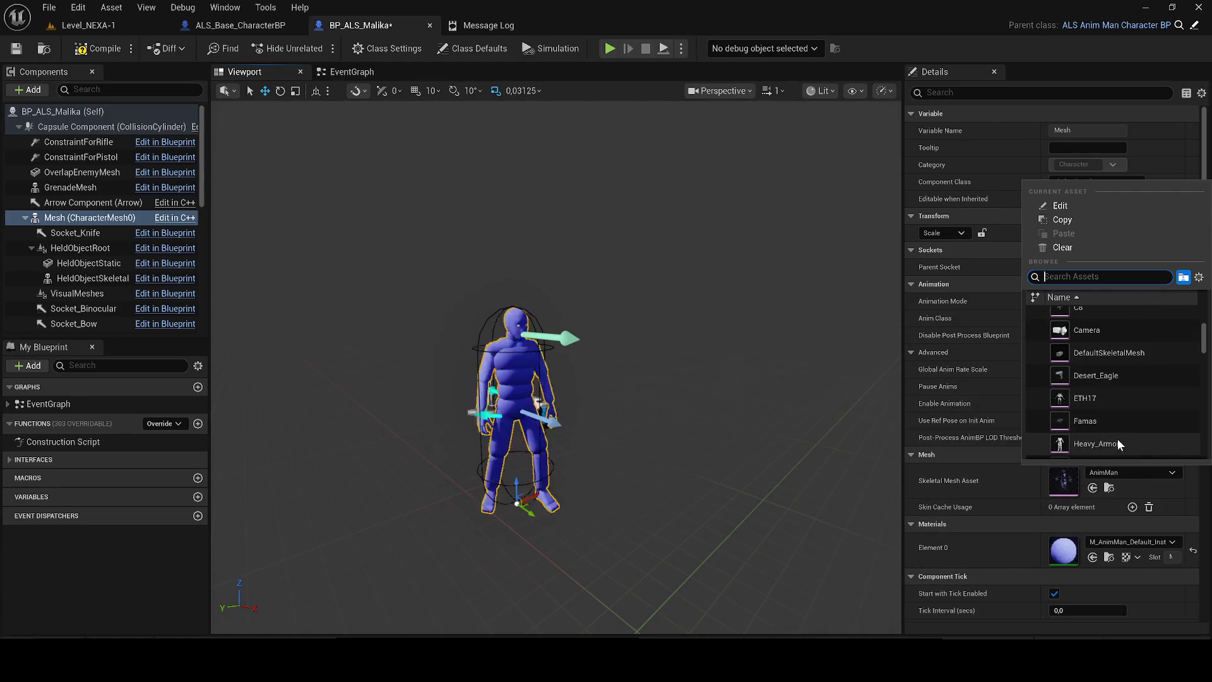
key(Escape)
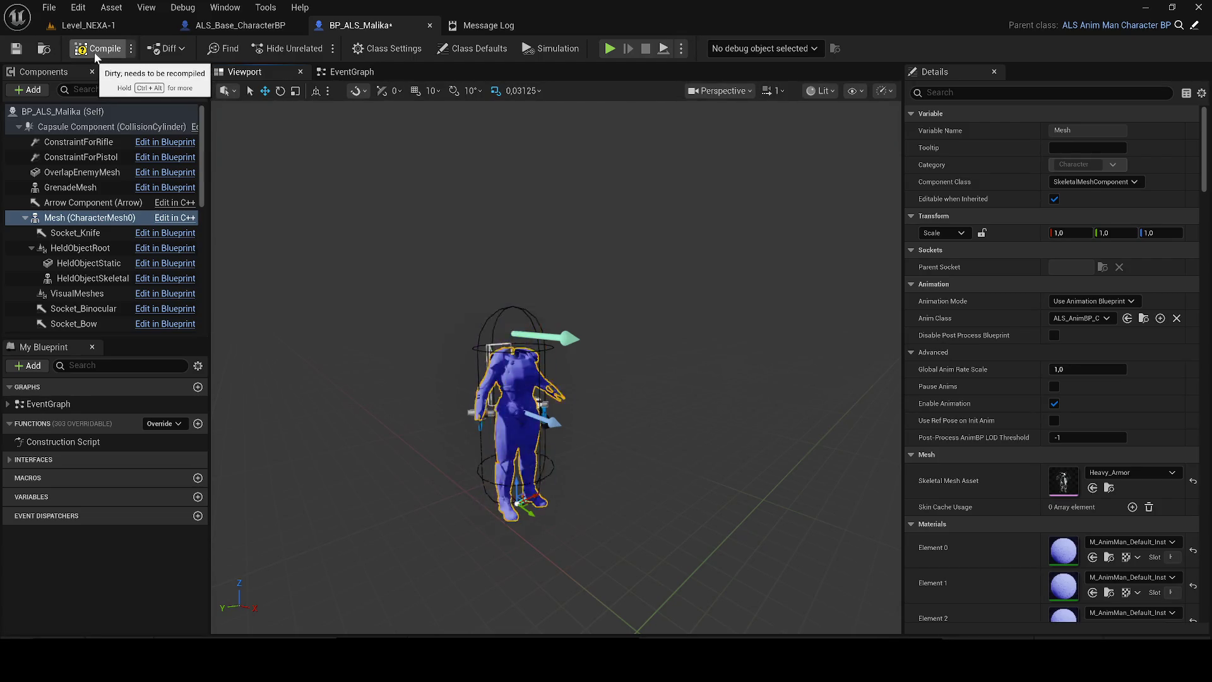
drag(418, 205, 565, 197)
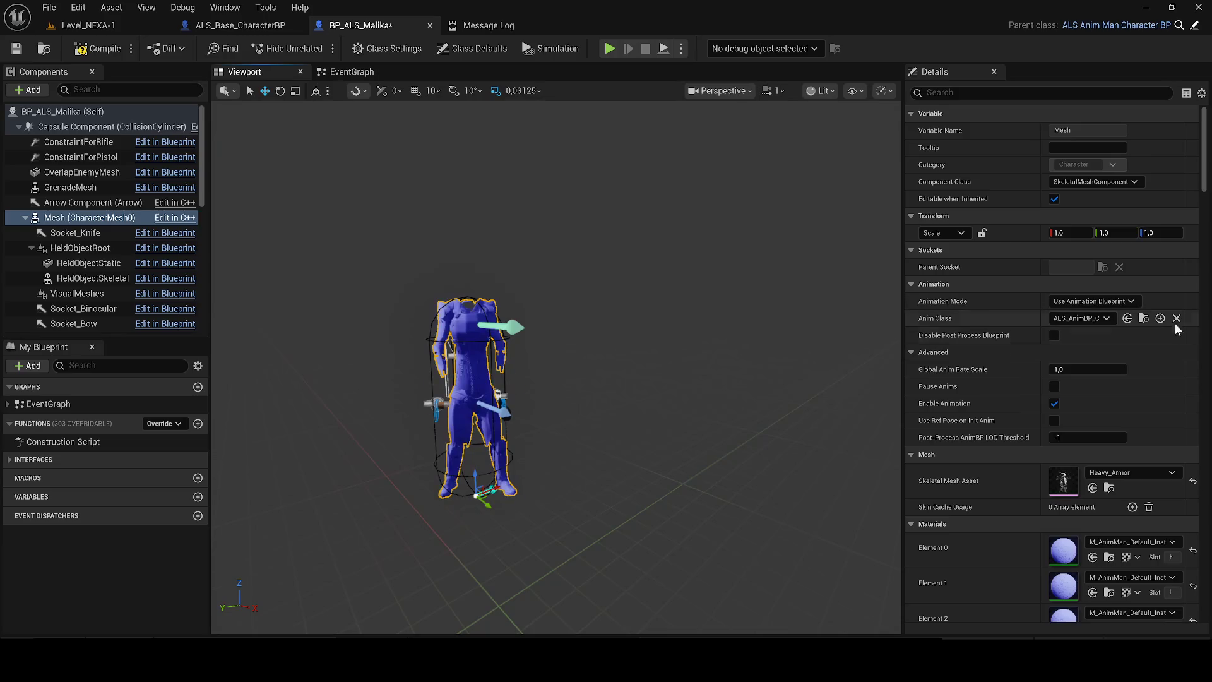
key(ctrl+z)
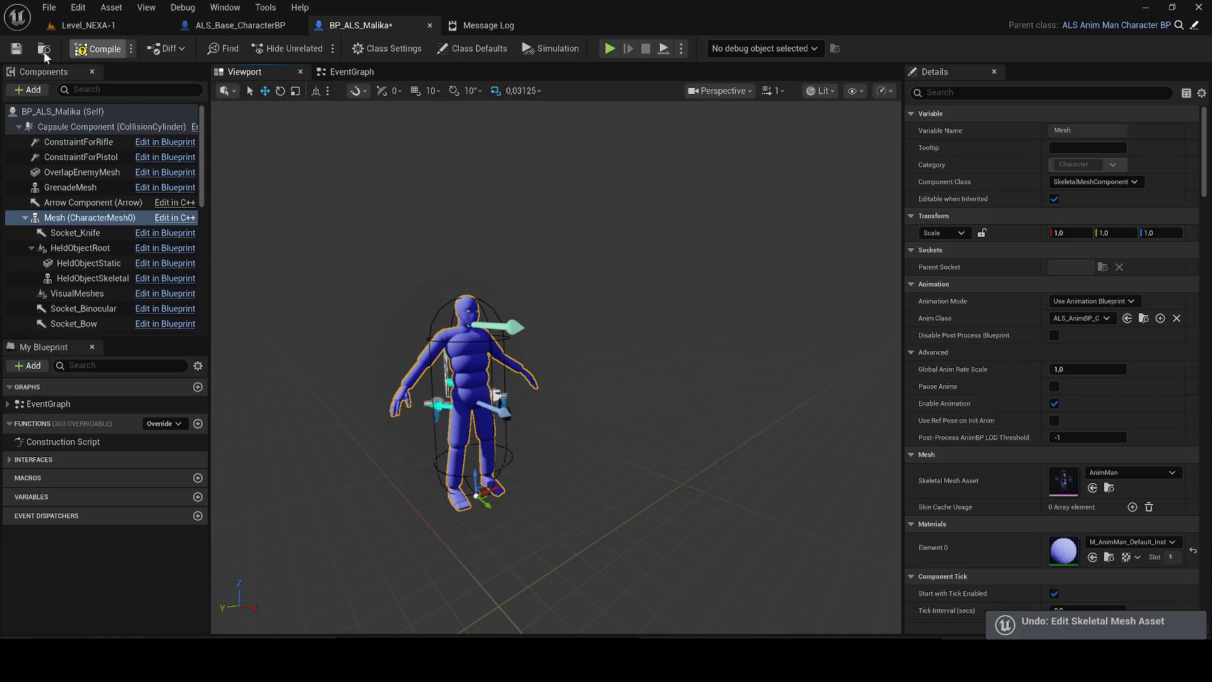
- Save BP_ALS_Malika, then open ALS_Base_CharacterBP from the Content Drawer's CharacterLogic folder
click(17, 49)
key(ctrl+space)
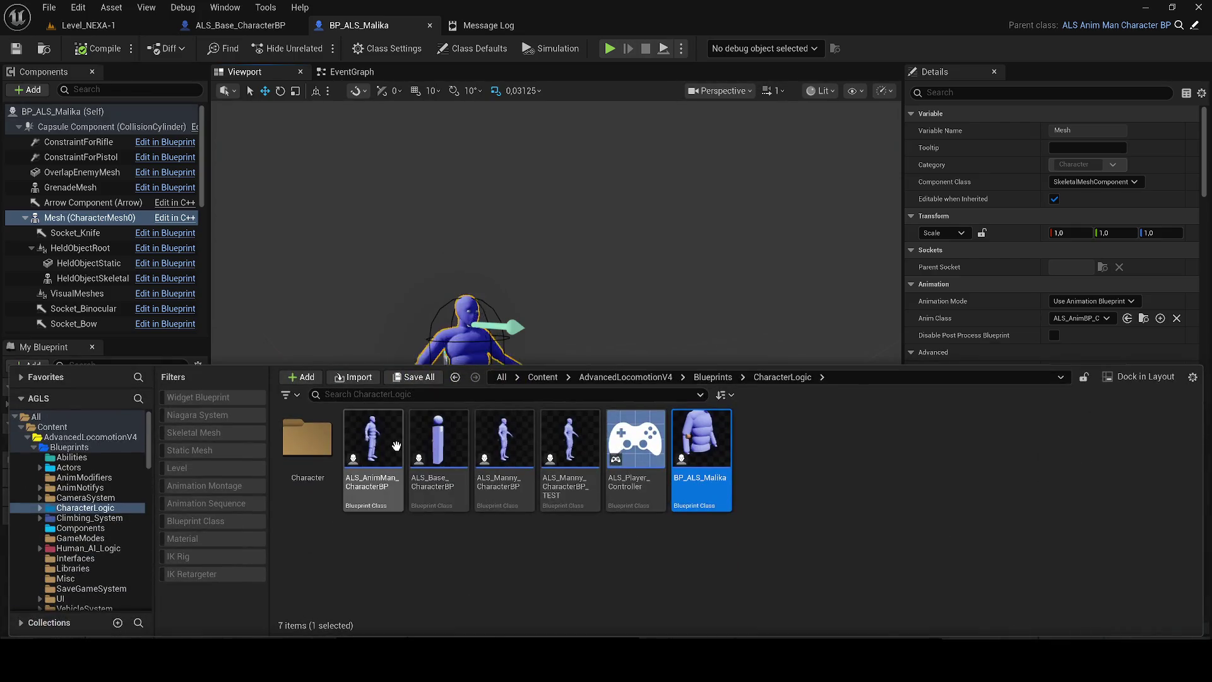
mouse_move(380, 449)
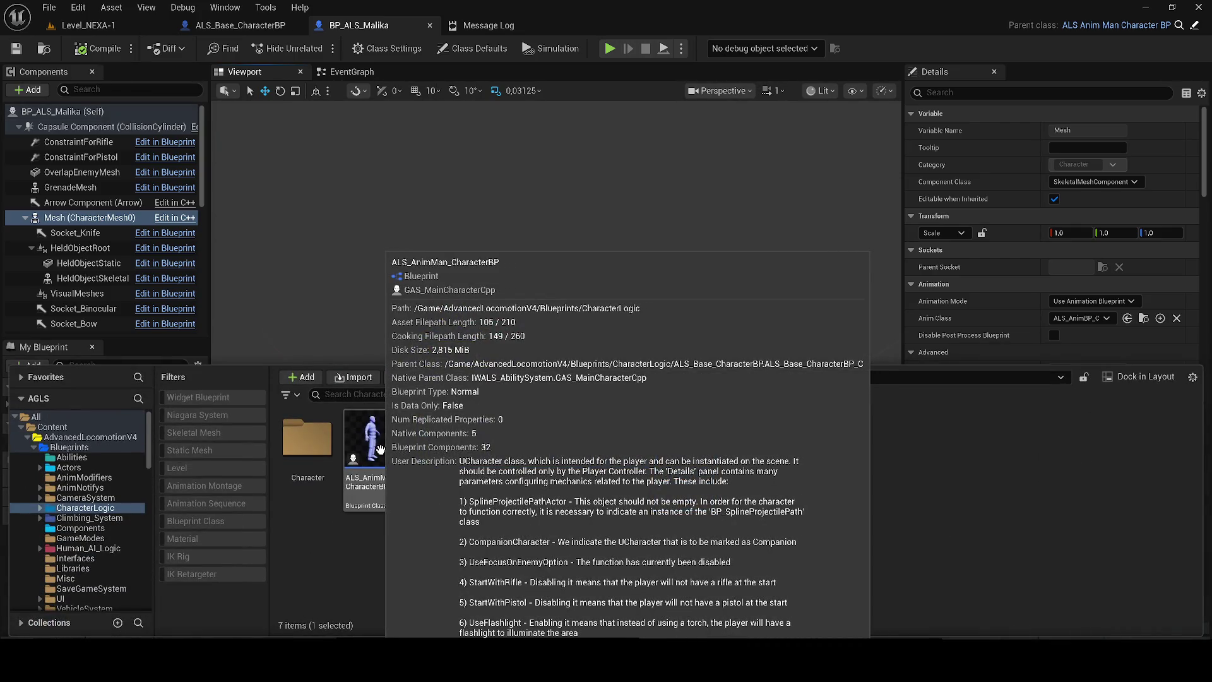
mouse_move(572, 407)
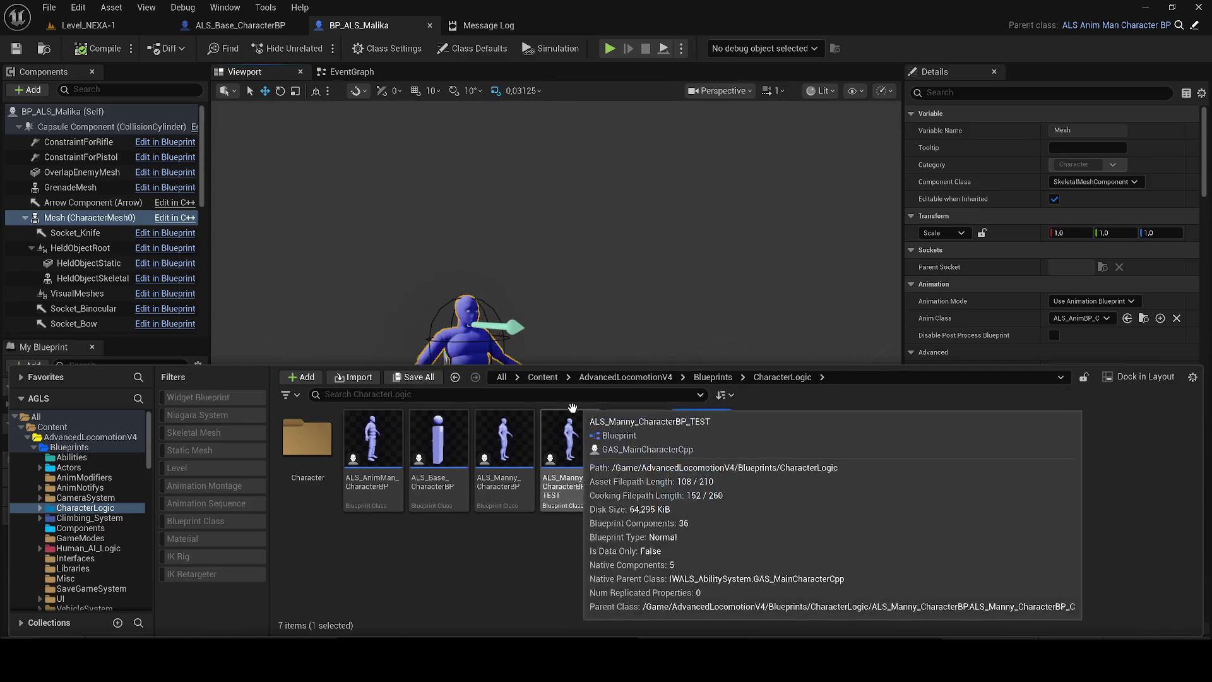
click(459, 480)
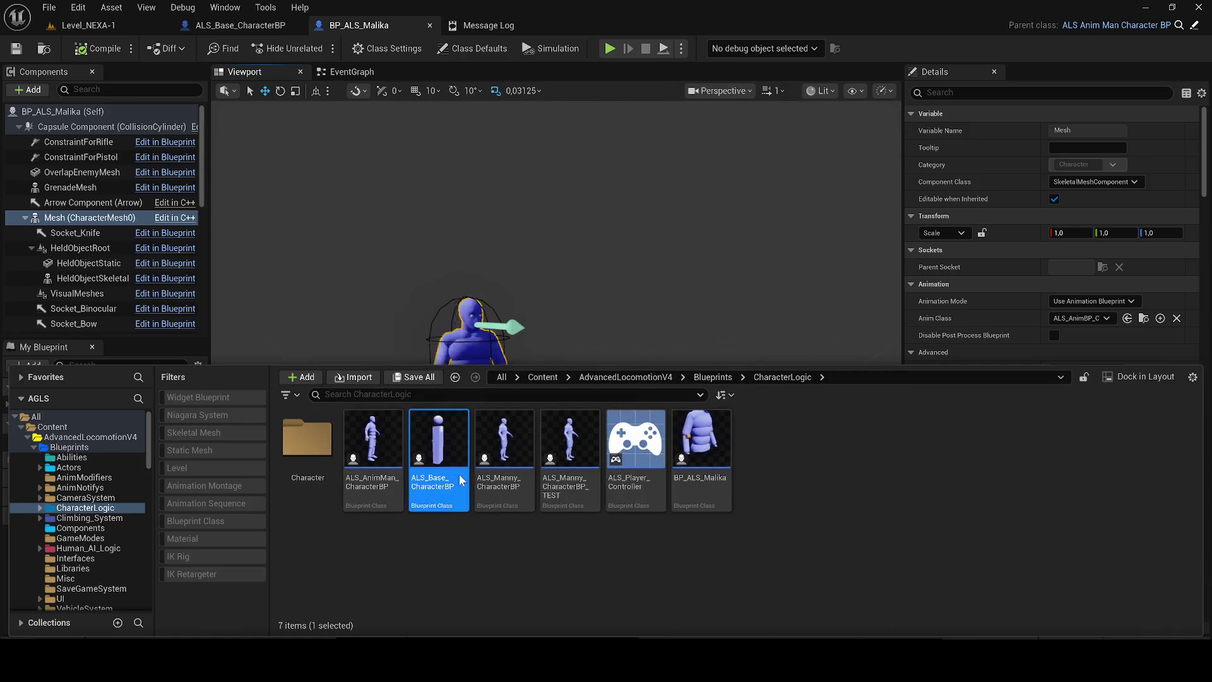
double_click(459, 479)
- Review ALS_Base_CharacterBP's viewport and component list, then close it and return to BP_ALS_Malika
click(237, 72)
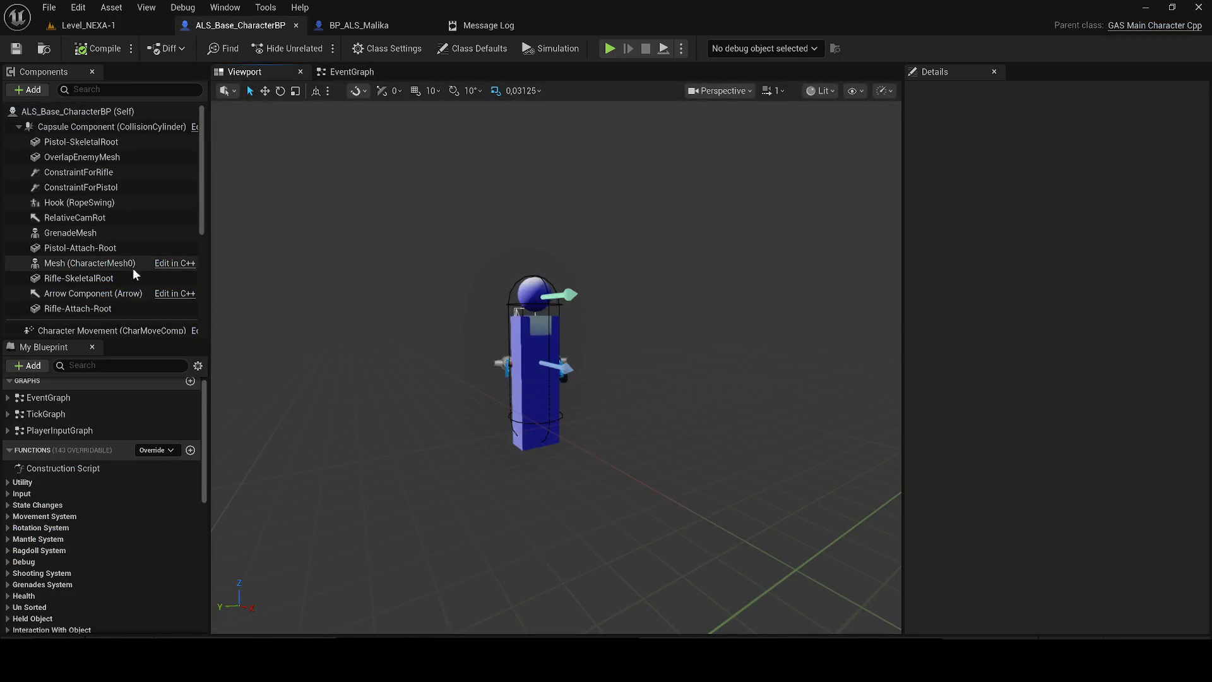
scroll(127, 270, down, 3)
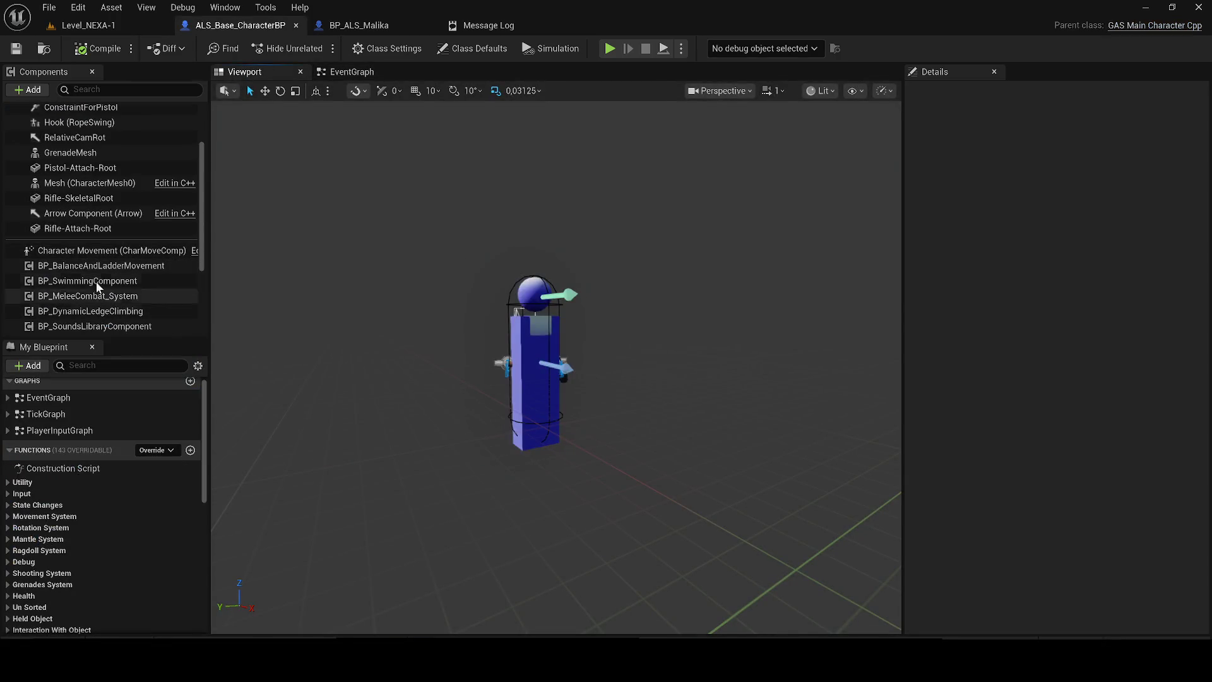
scroll(66, 280, down, 3)
scroll(127, 297, up, 3)
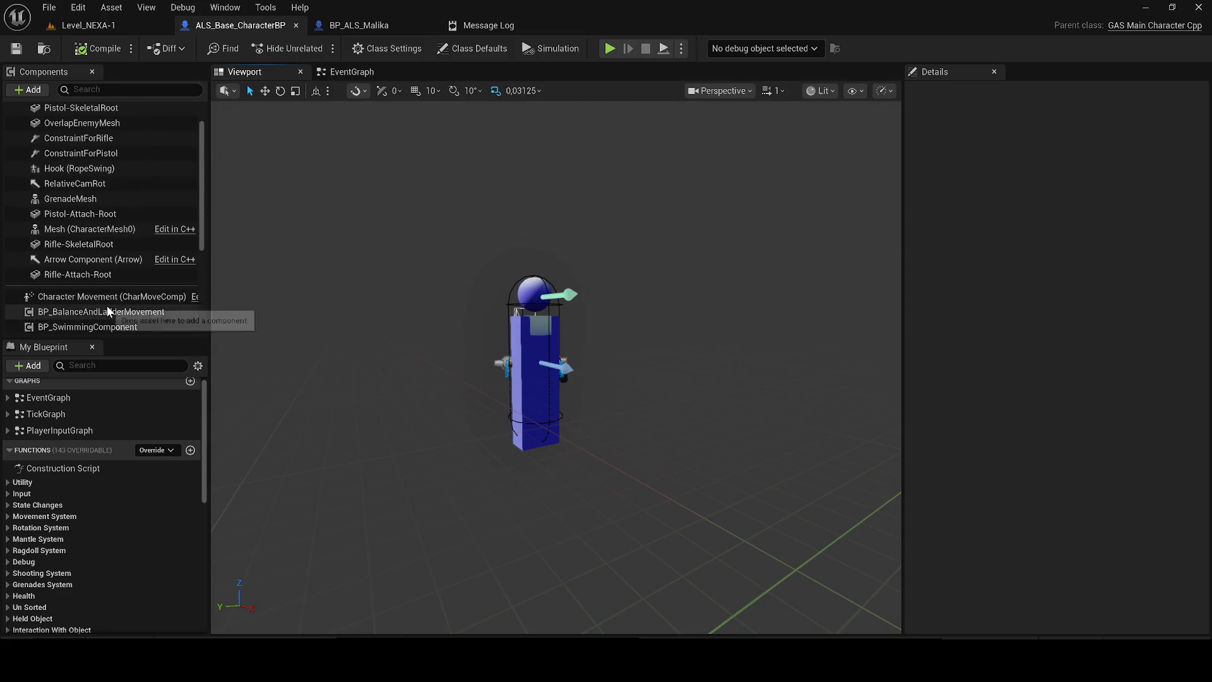
scroll(158, 201, up, 1)
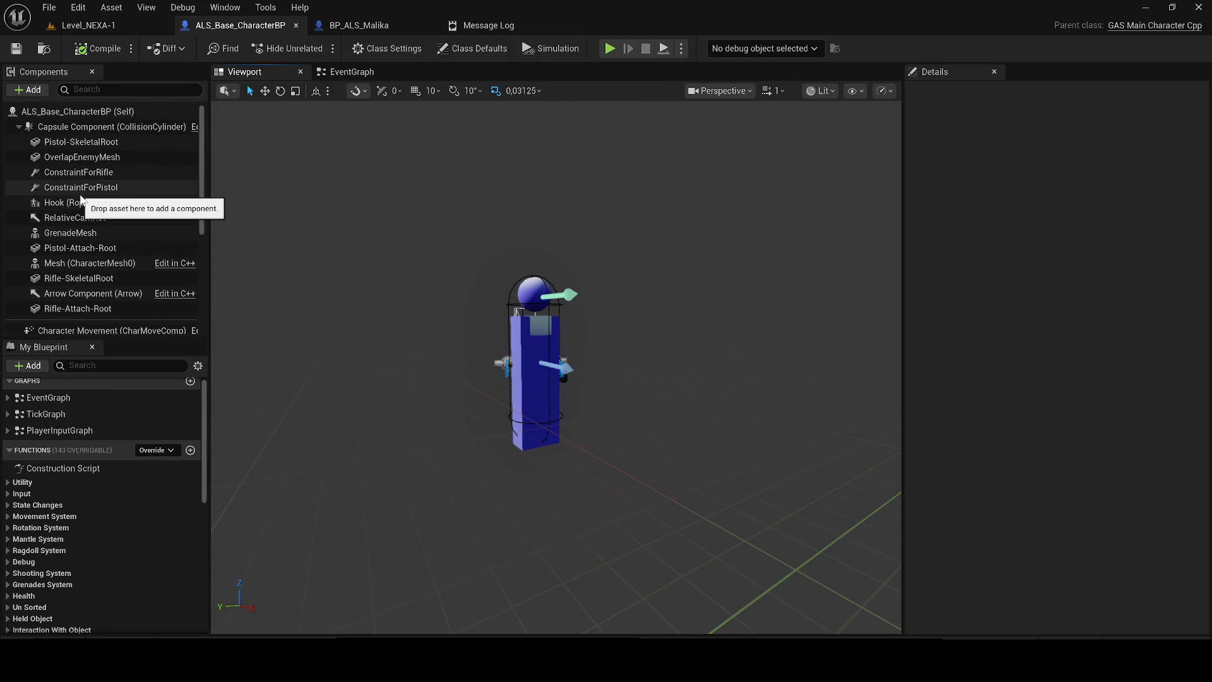
click(297, 24)
click(245, 25)
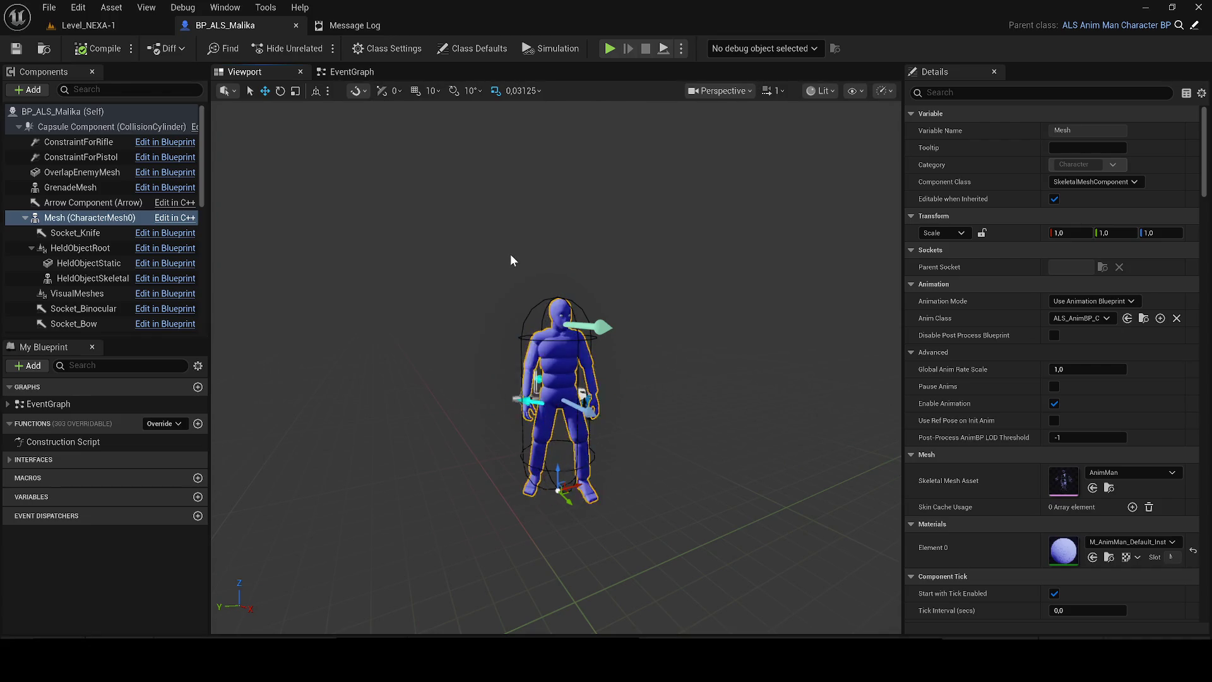
- Add a Skeletal Mesh component under VisualMeshes and name it BodyMesh
click(89, 293)
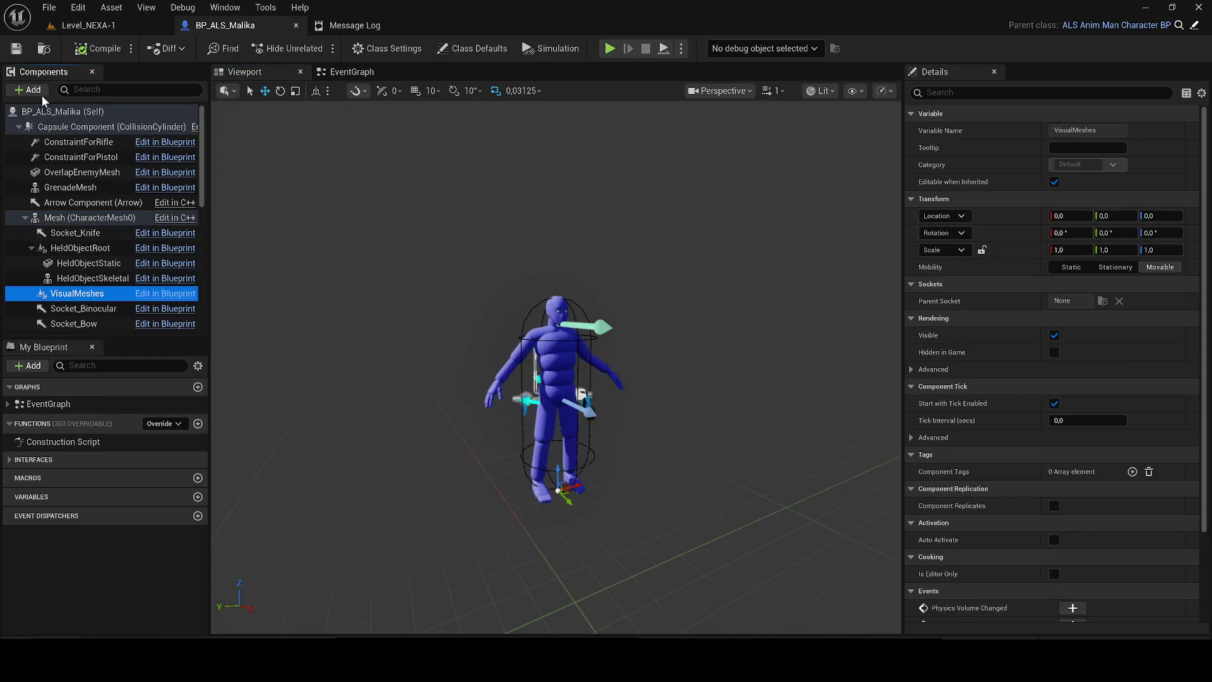
click(37, 92)
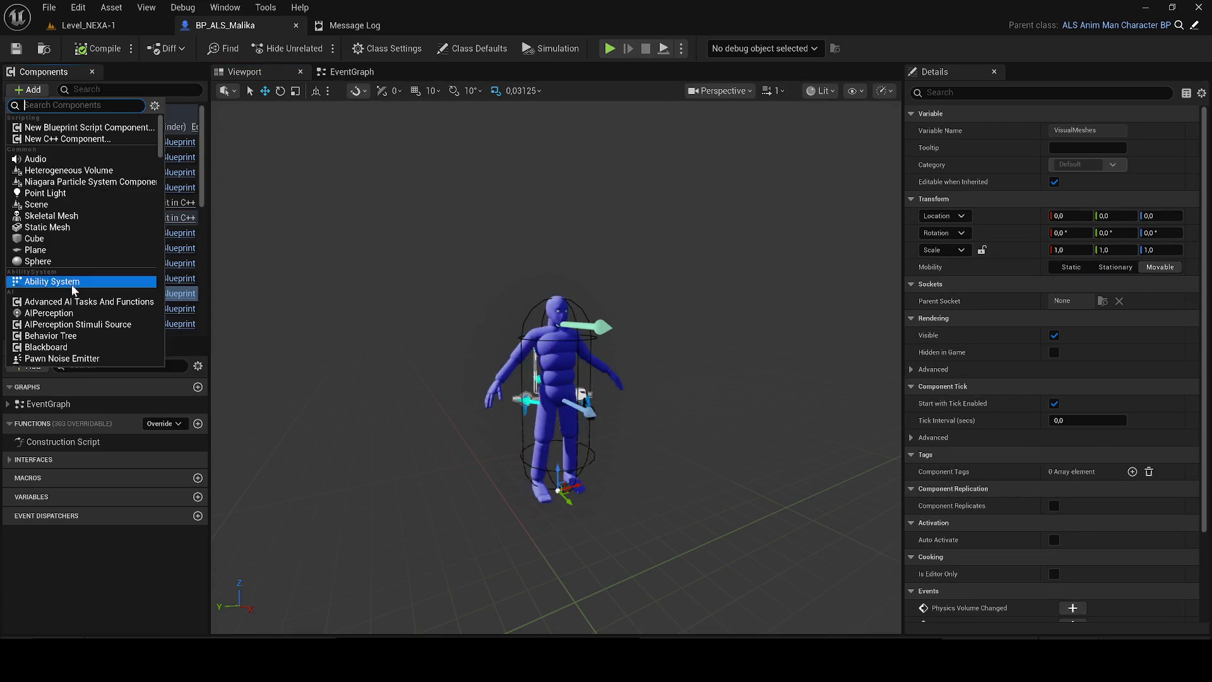
key(Escape)
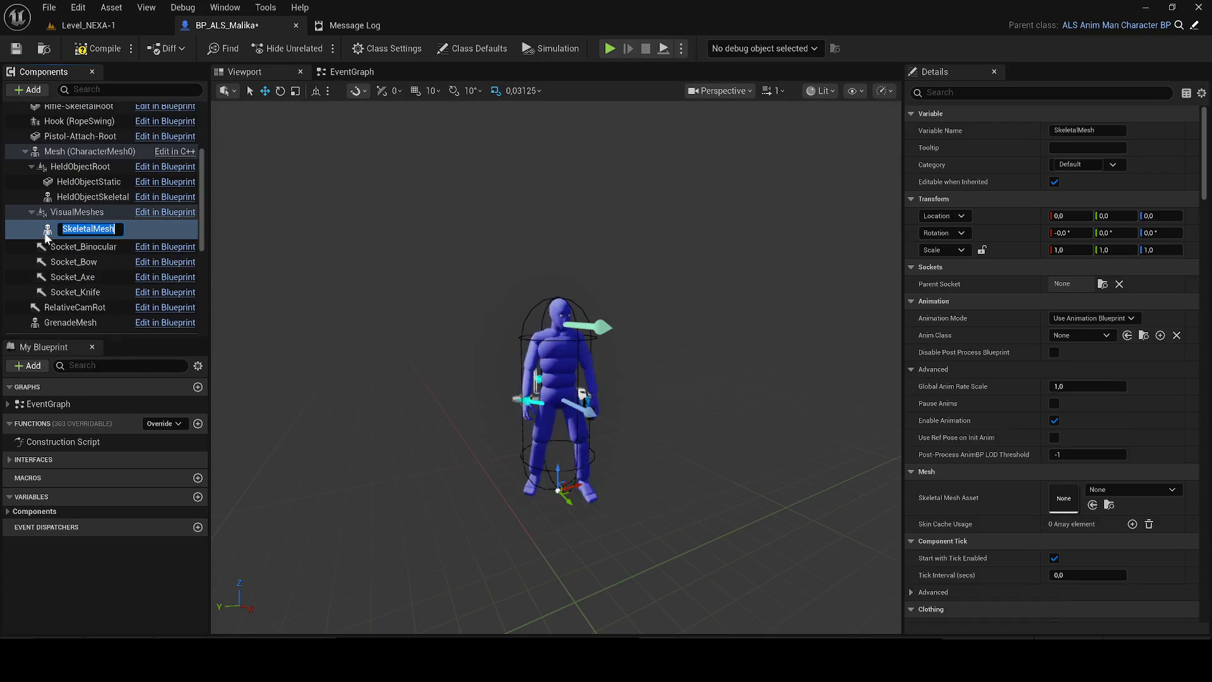
text(Bod)
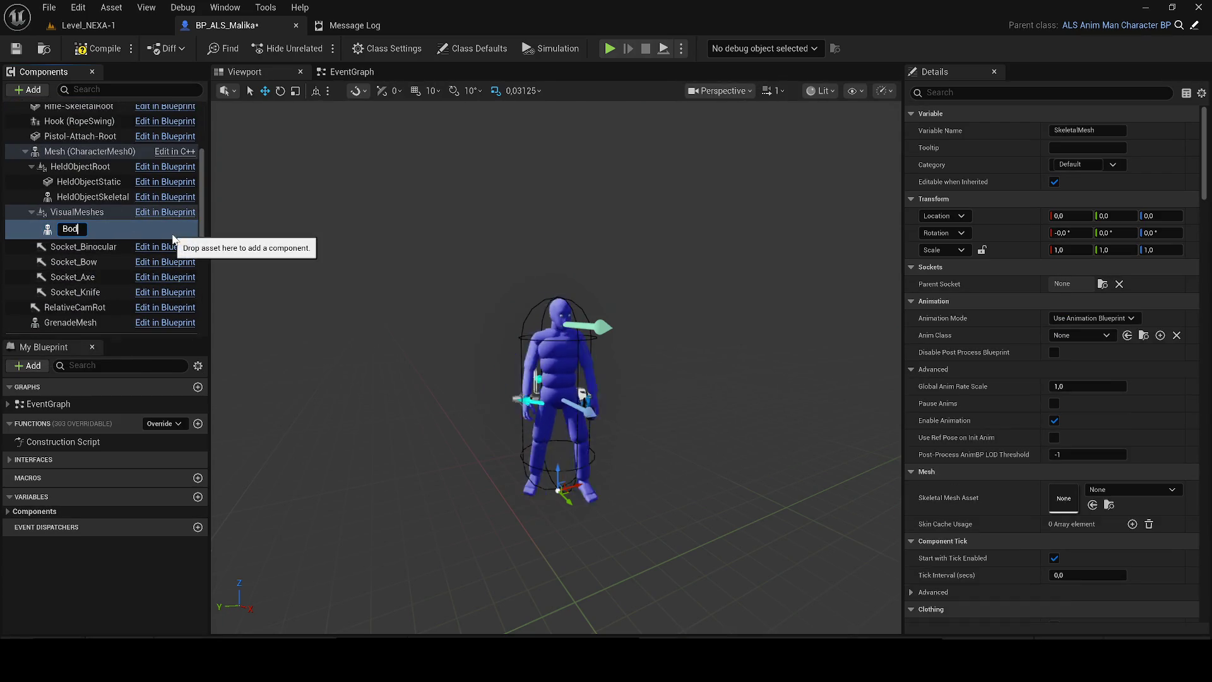
text(ymes)
key(BackSpace)
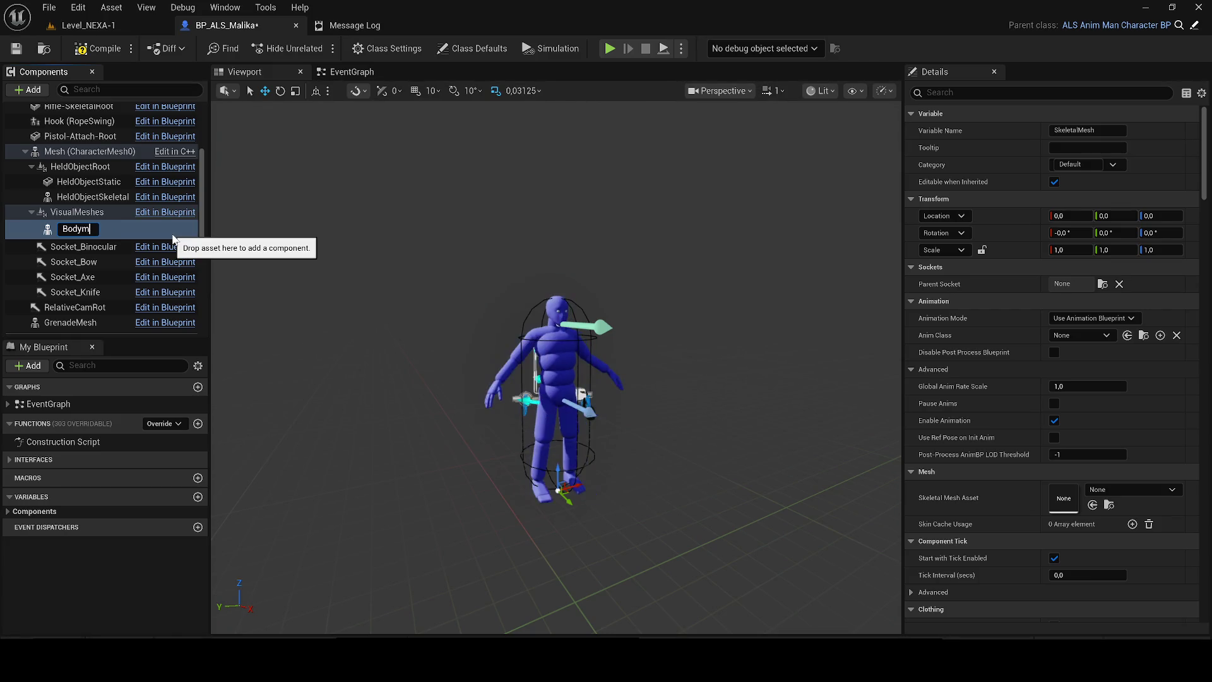
text(h)
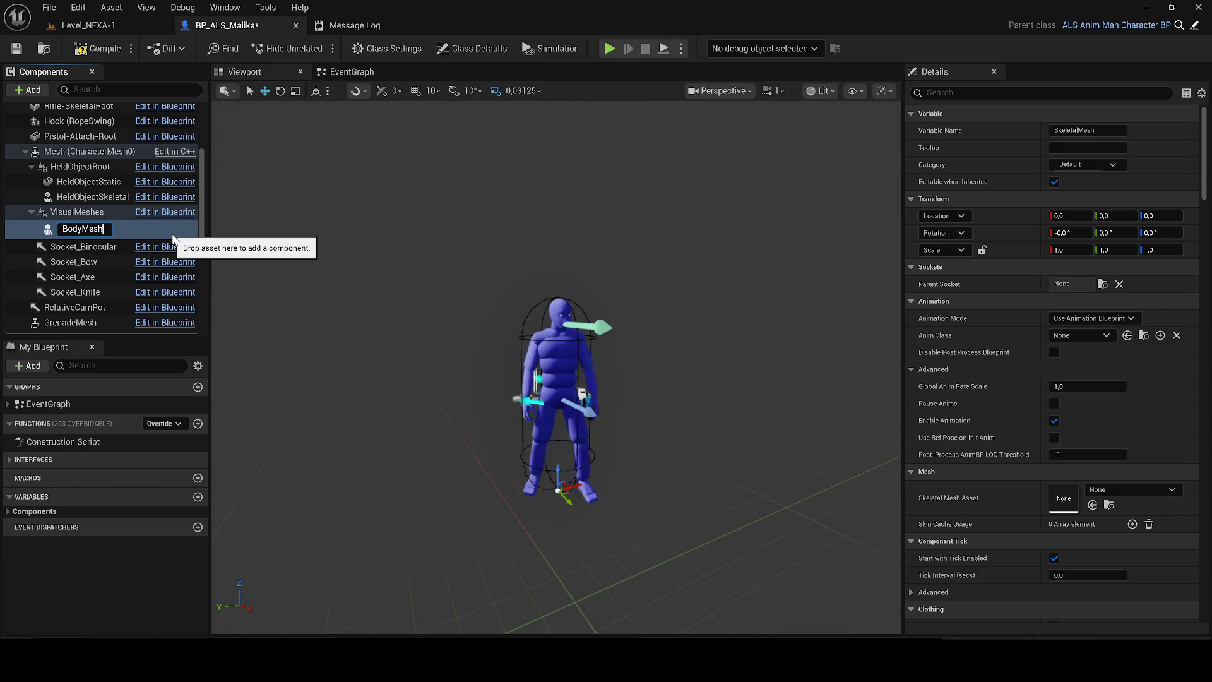
key(Return)
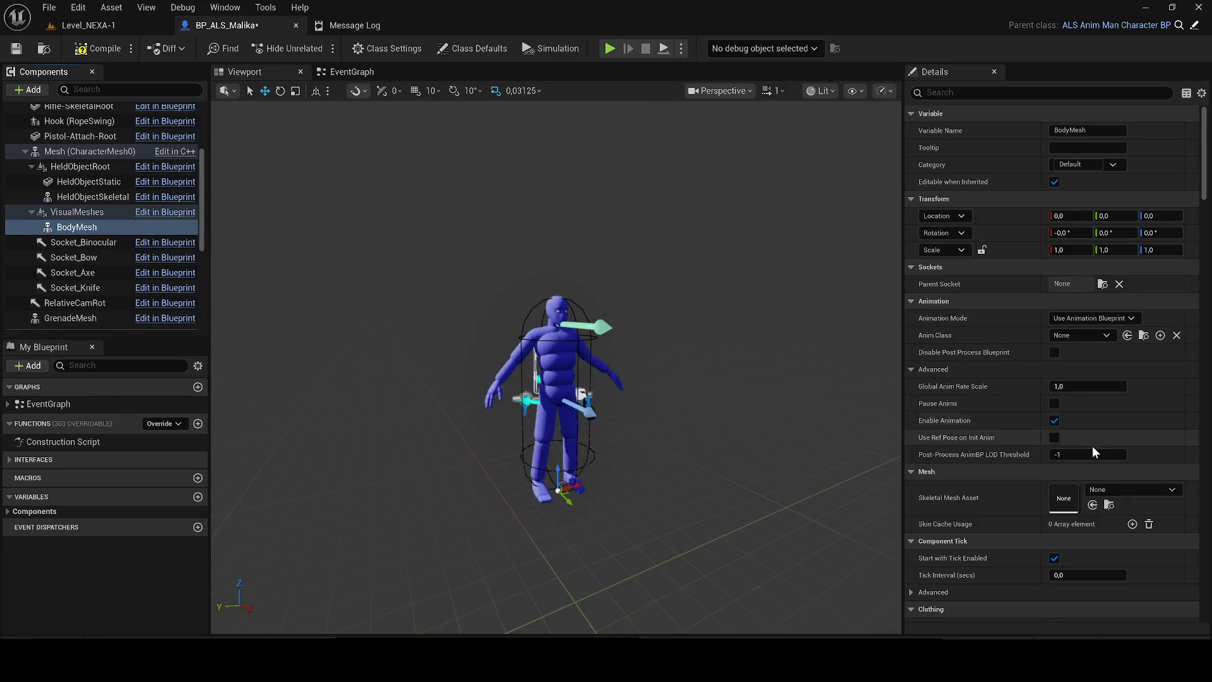
click(1119, 490)
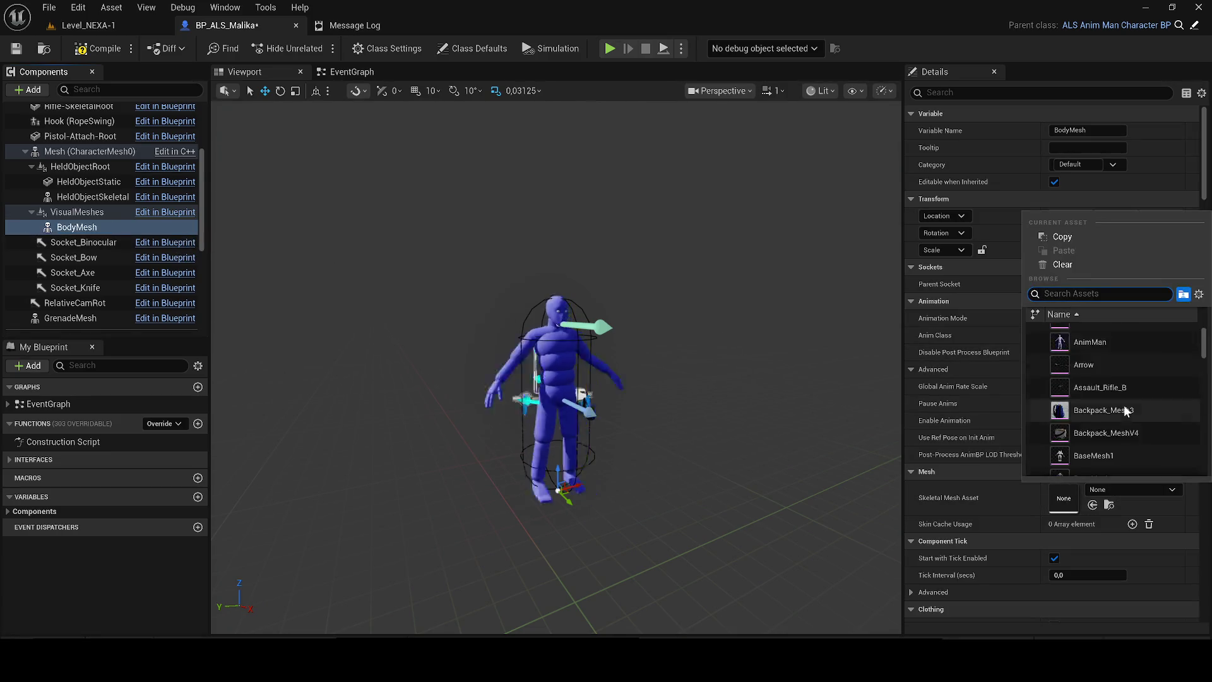
- Scroll the skeletal mesh asset list and dismiss it, leaving BodyMesh's asset as None
scroll(1127, 404, down, 2)
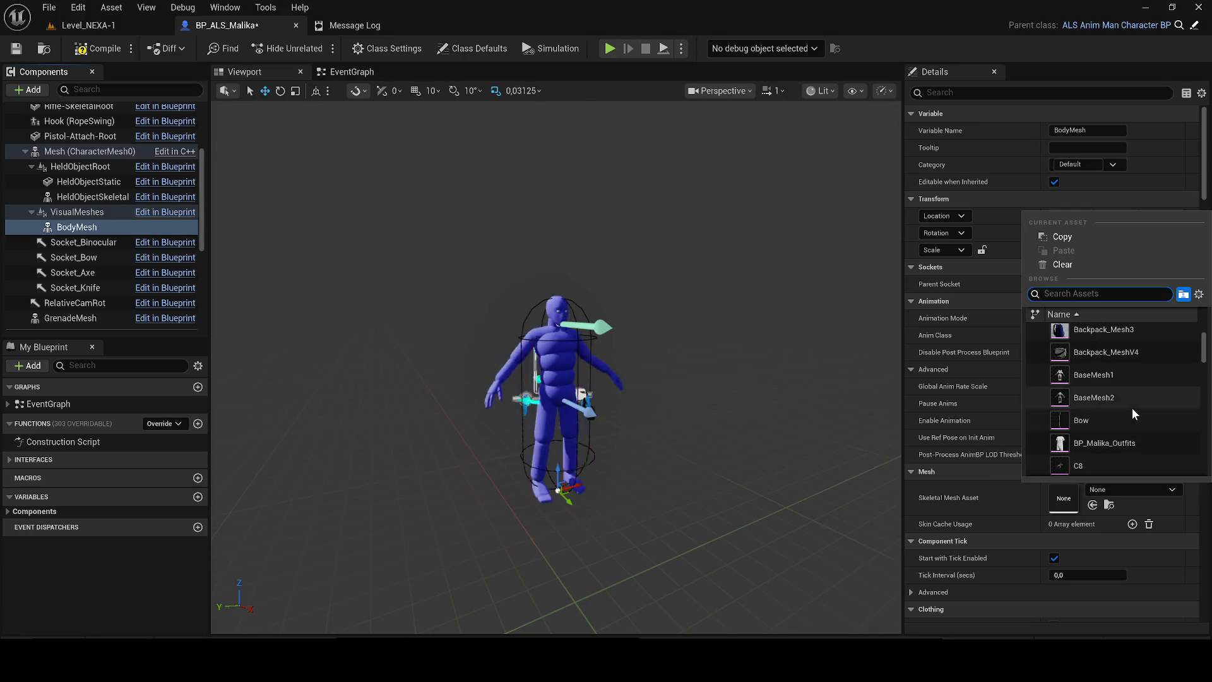
scroll(1142, 417, down, 3)
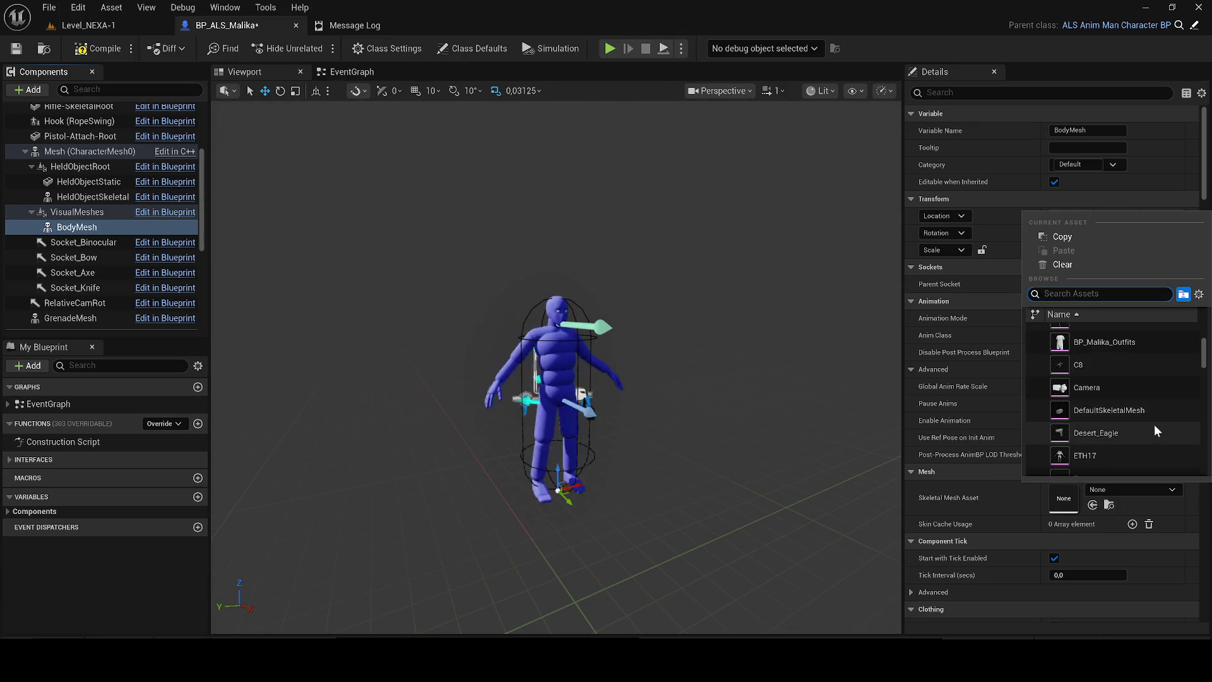
key(Escape)
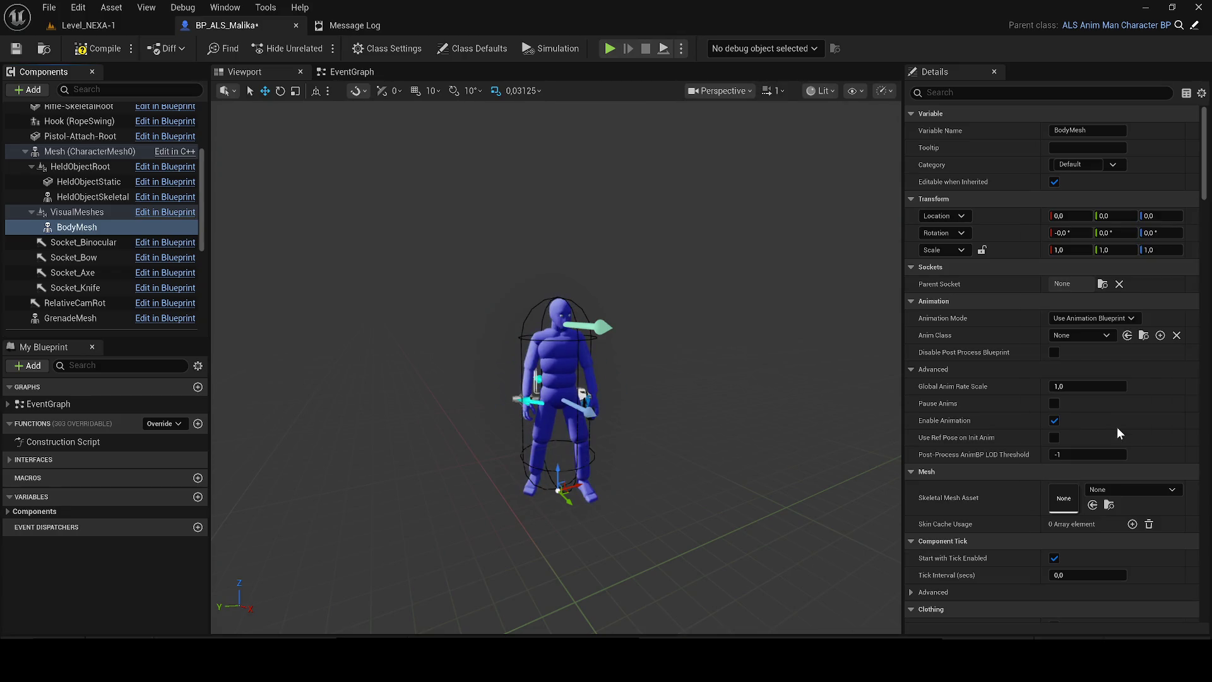